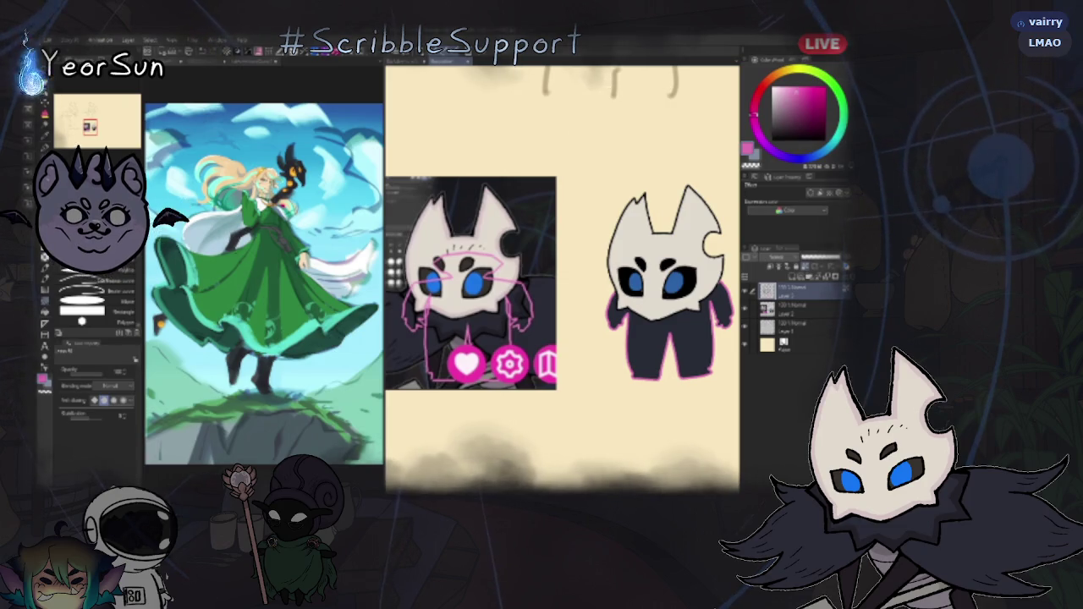
- Inspect Layer 2 and the top layer of the masked-creature sketch, then eyedrop its beige background
click(799, 308)
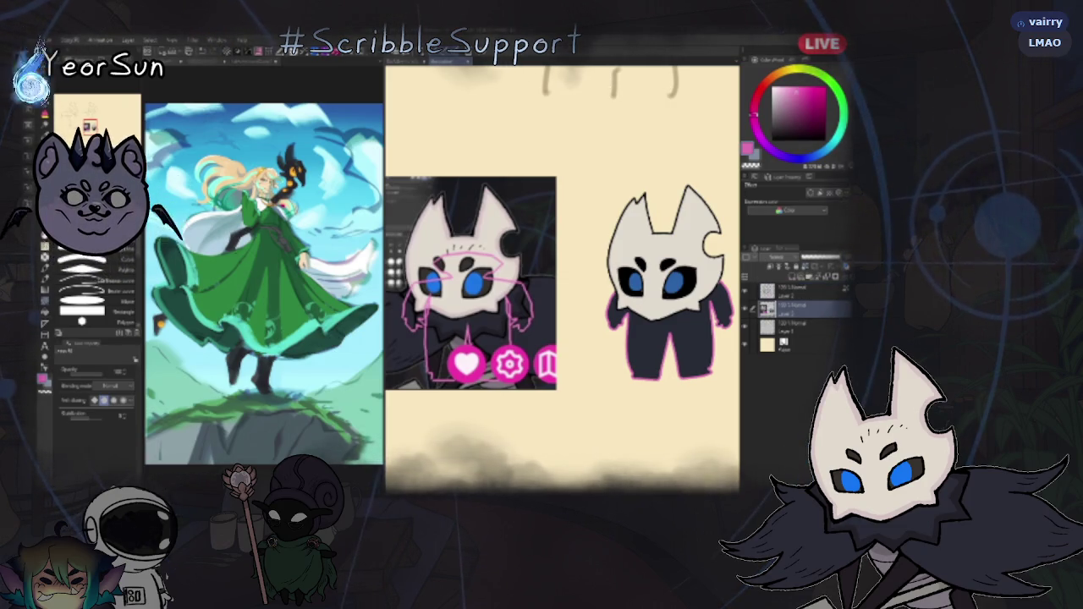
click(800, 290)
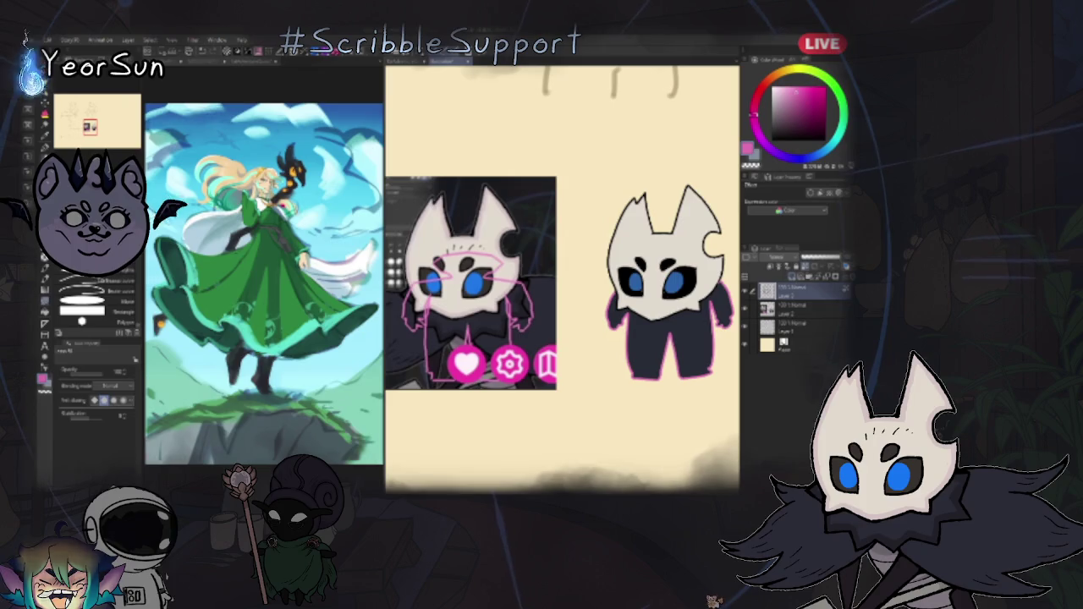
key(x)
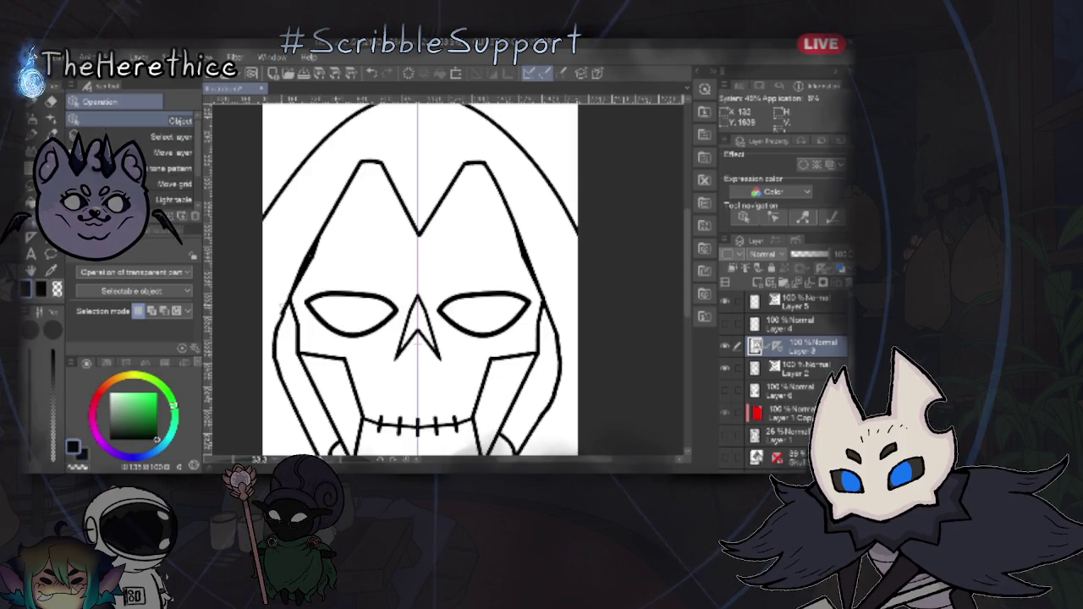
- Select the long and short vector strokes along the skull mask's left edge one by one
scroll(275, 313, up, 2)
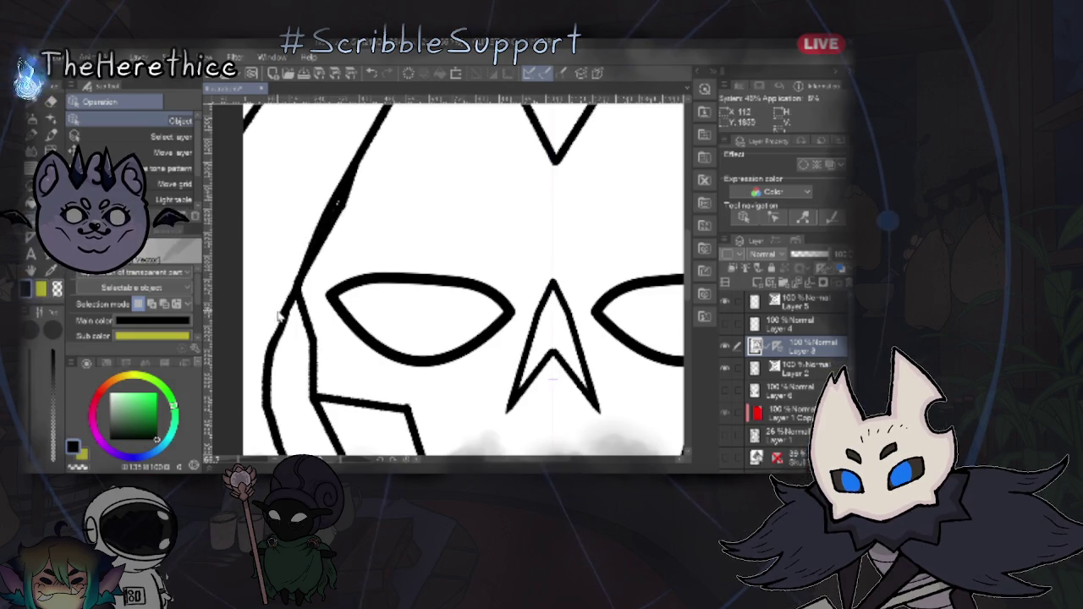
click(295, 292)
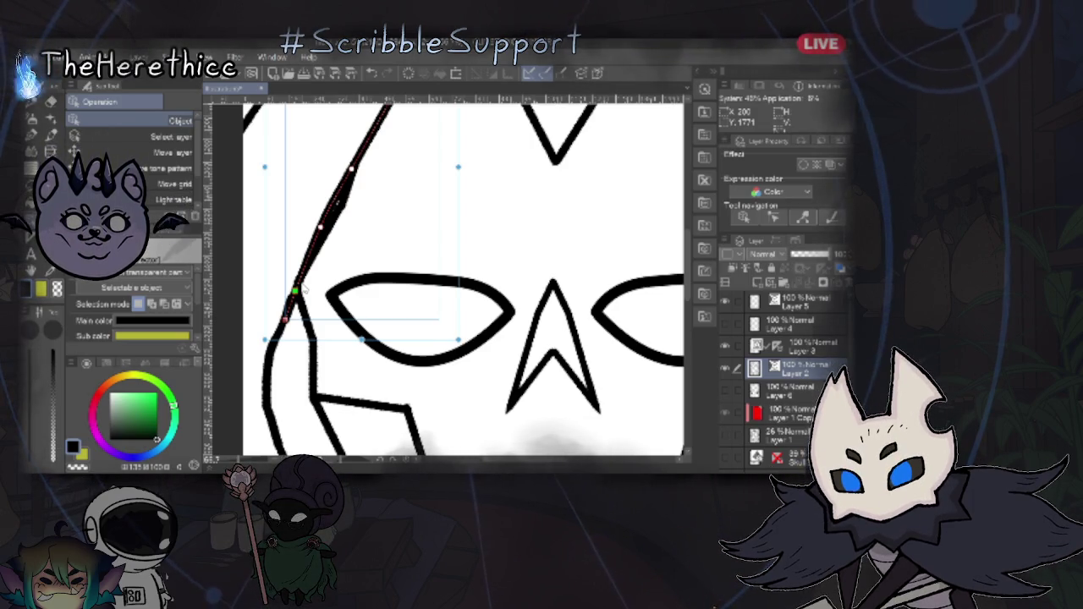
click(303, 279)
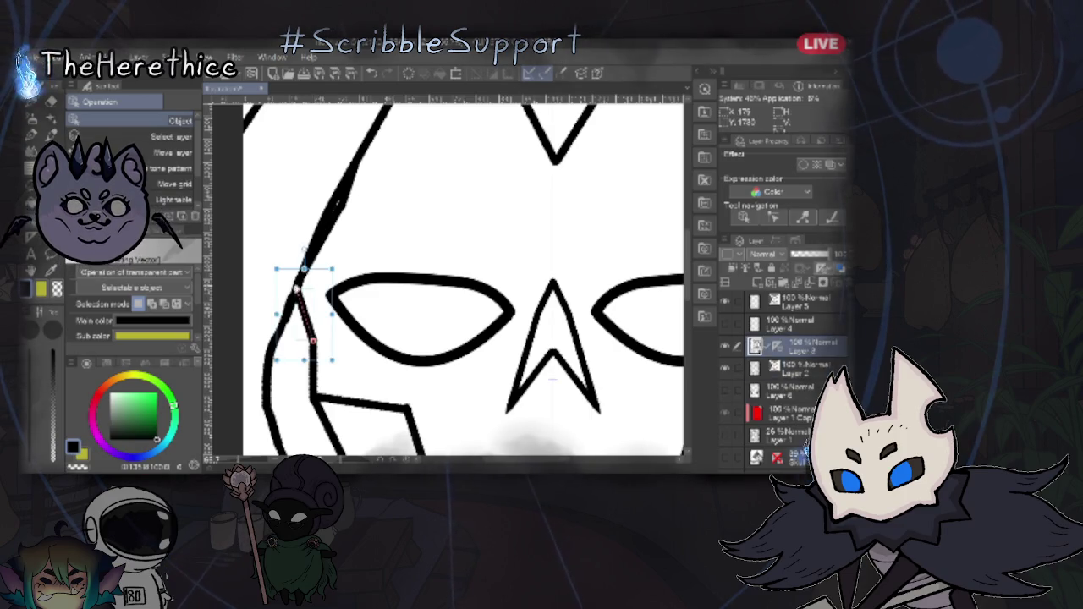
click(321, 228)
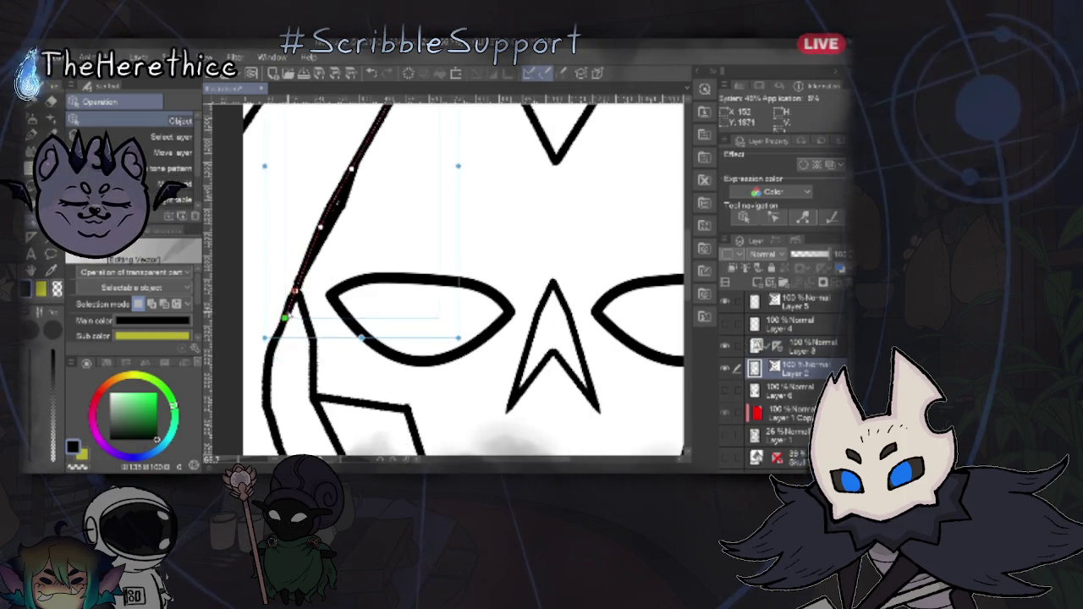
click(339, 206)
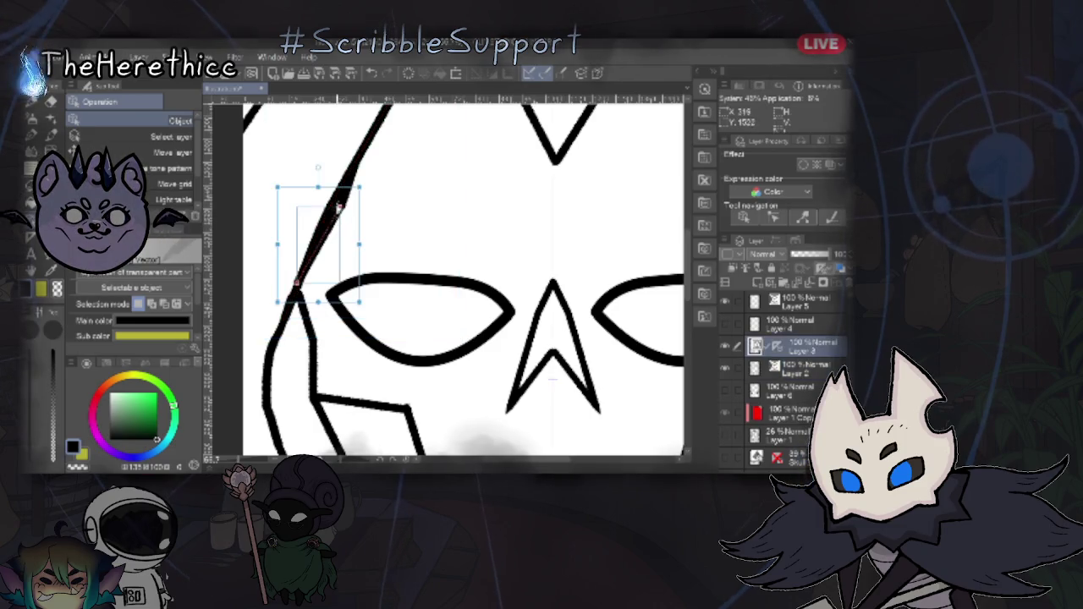
click(349, 177)
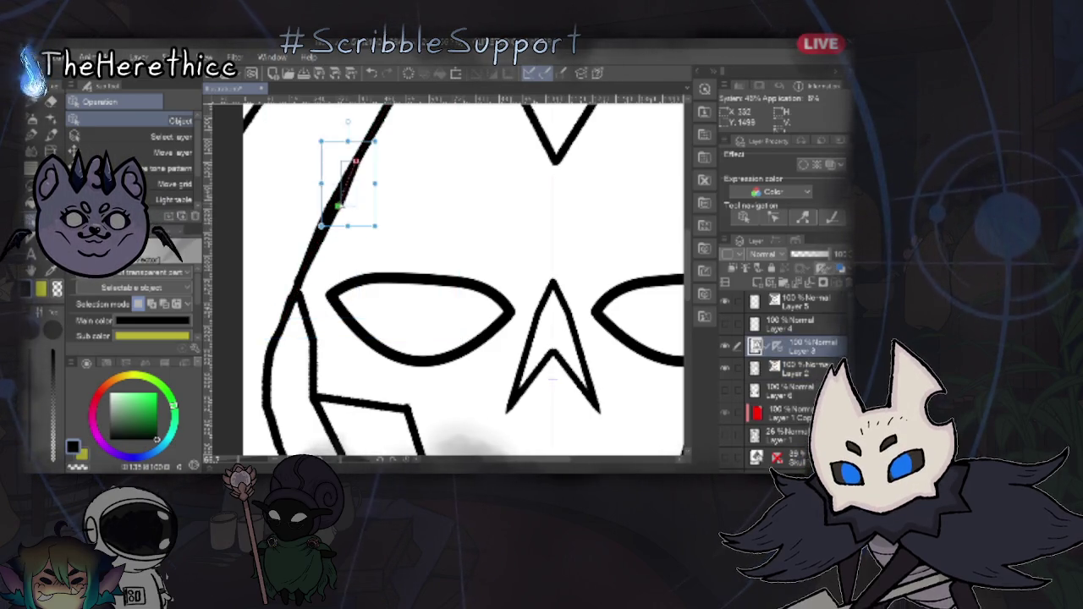
click(405, 176)
mouse_move(599, 345)
mouse_down()
mouse_move(412, 314)
mouse_move(604, 327)
mouse_move(550, 311)
mouse_up()
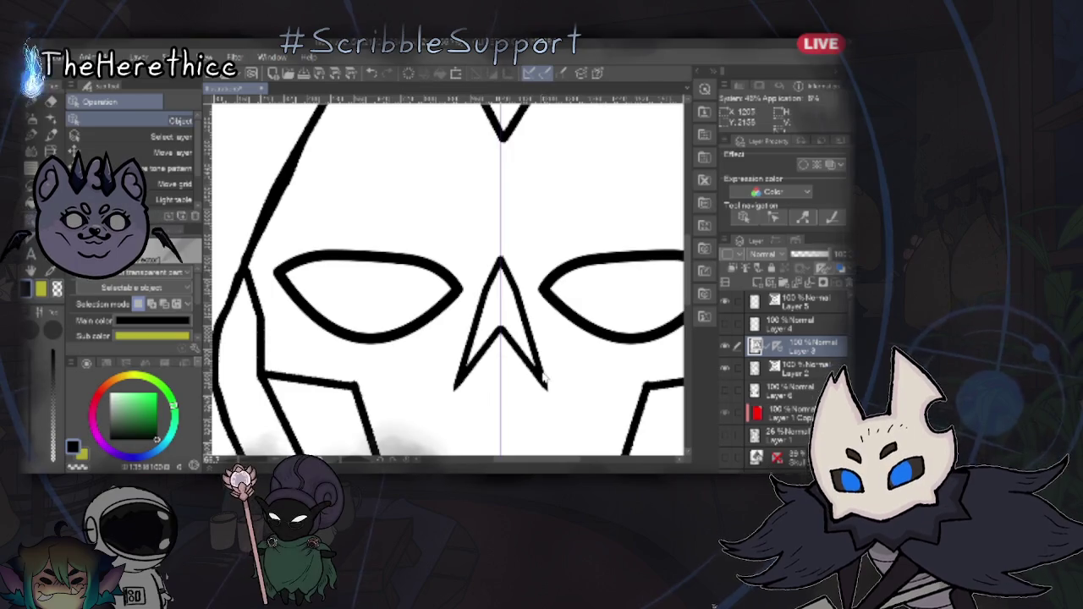
- Reshape the head's left outline stroke so it joins cleanly, then zoom out to check it
click(237, 247)
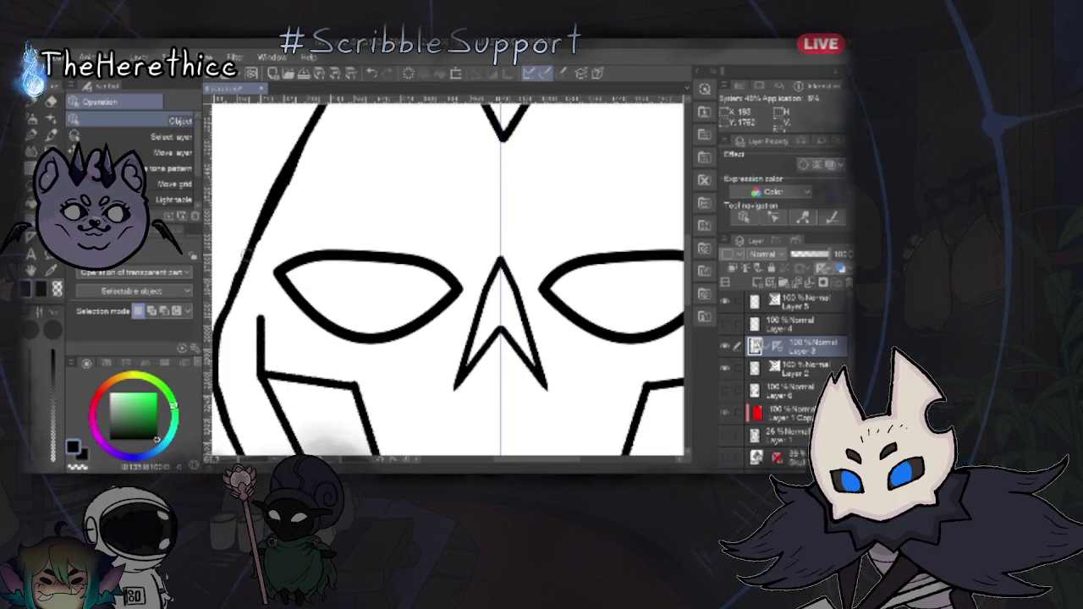
click(244, 269)
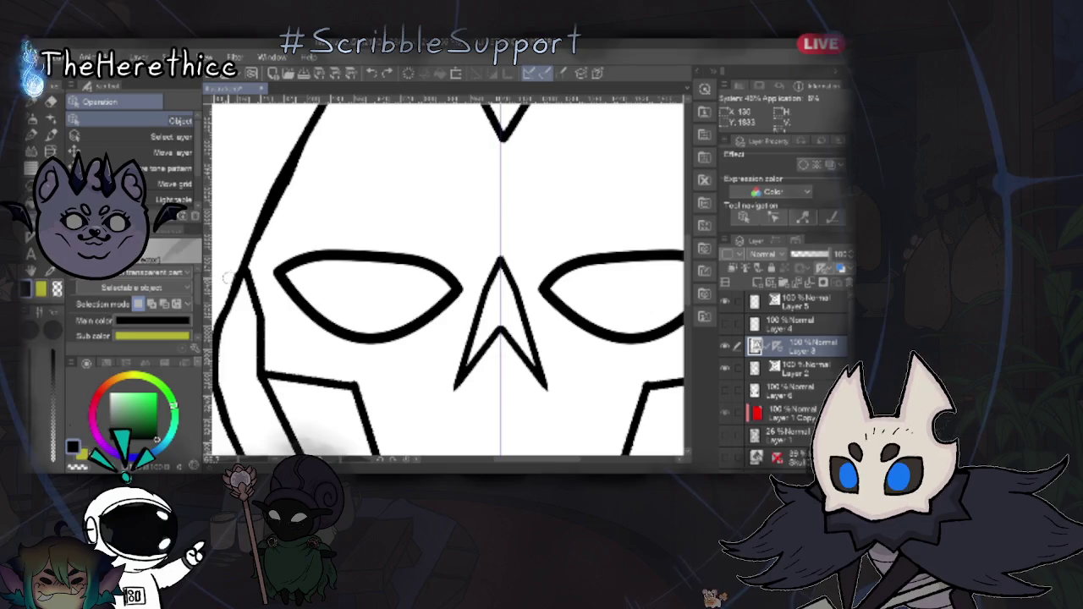
click(235, 269)
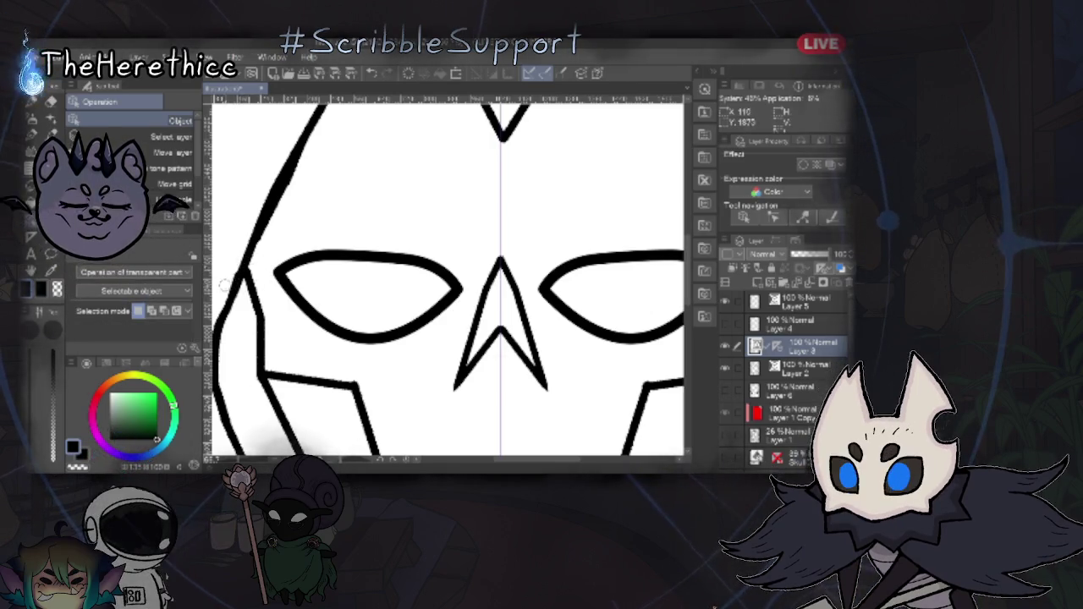
click(243, 269)
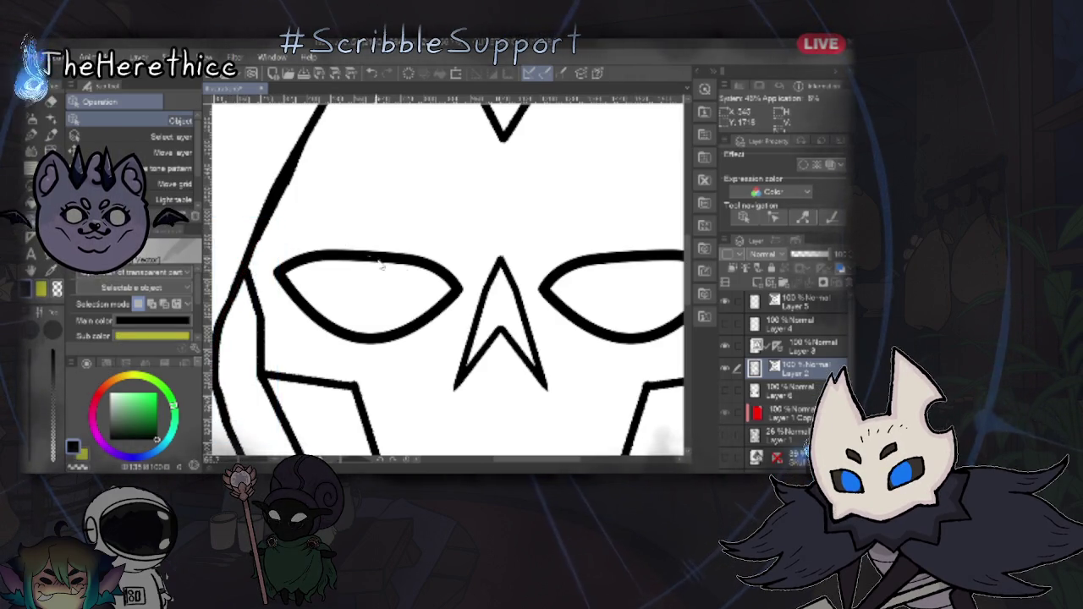
drag(531, 355, 500, 330)
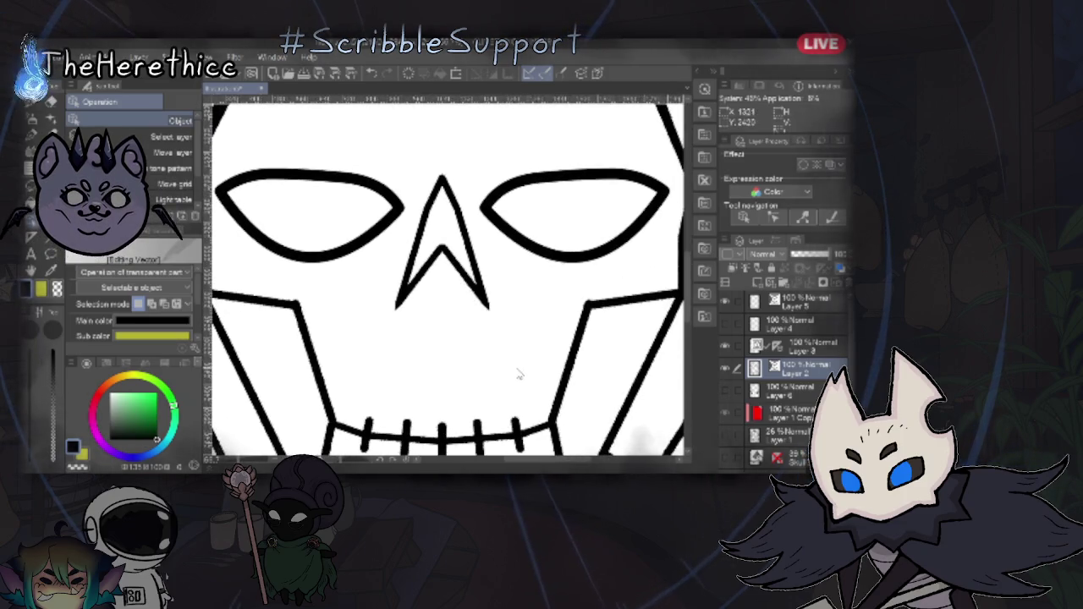
scroll(514, 370, down, 2)
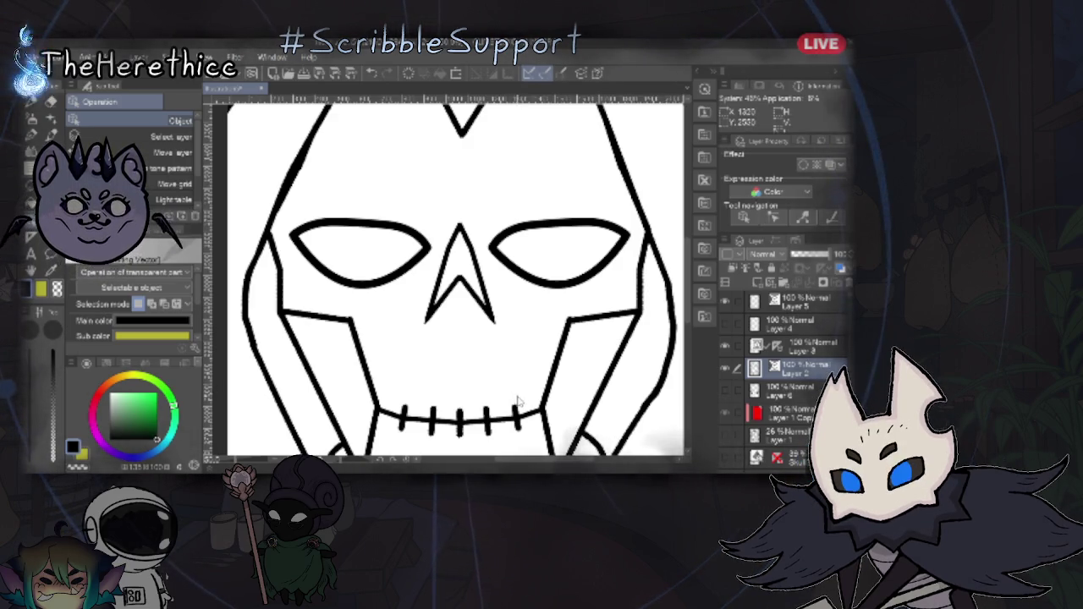
scroll(522, 368, down, 3)
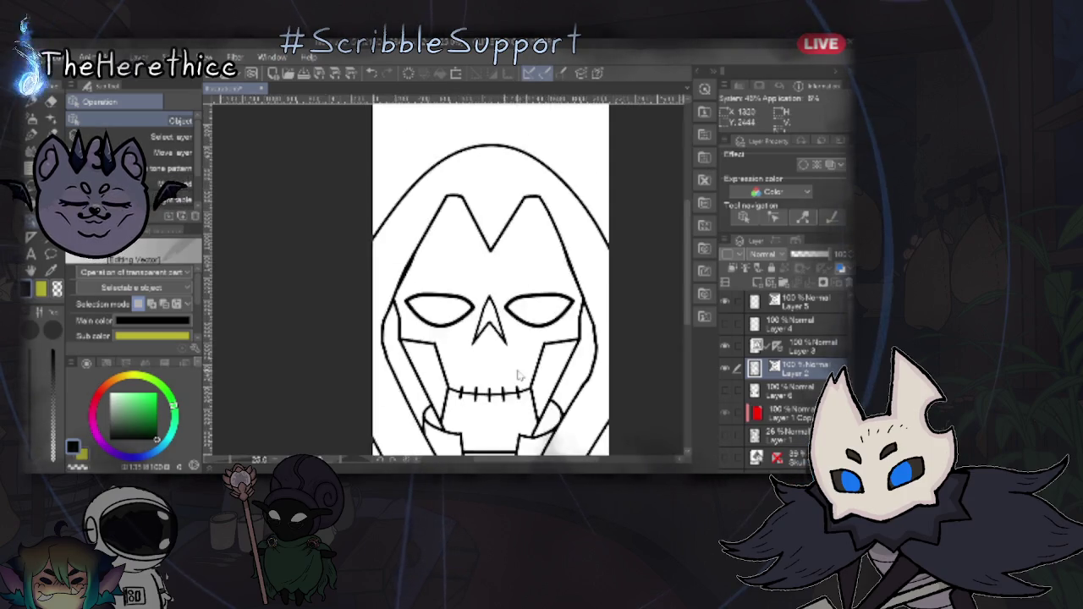
- Zoom out over the whole skull drawing, then zoom in close on the M-shaped top peaks
scroll(517, 378, down, 2)
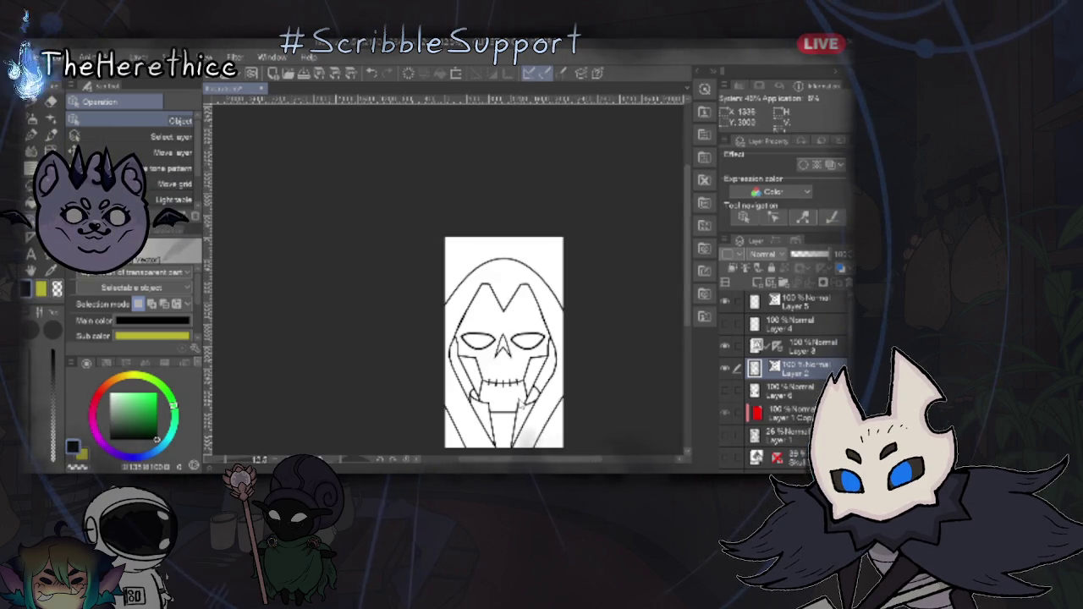
scroll(516, 374, up, 2)
scroll(520, 385, up, 2)
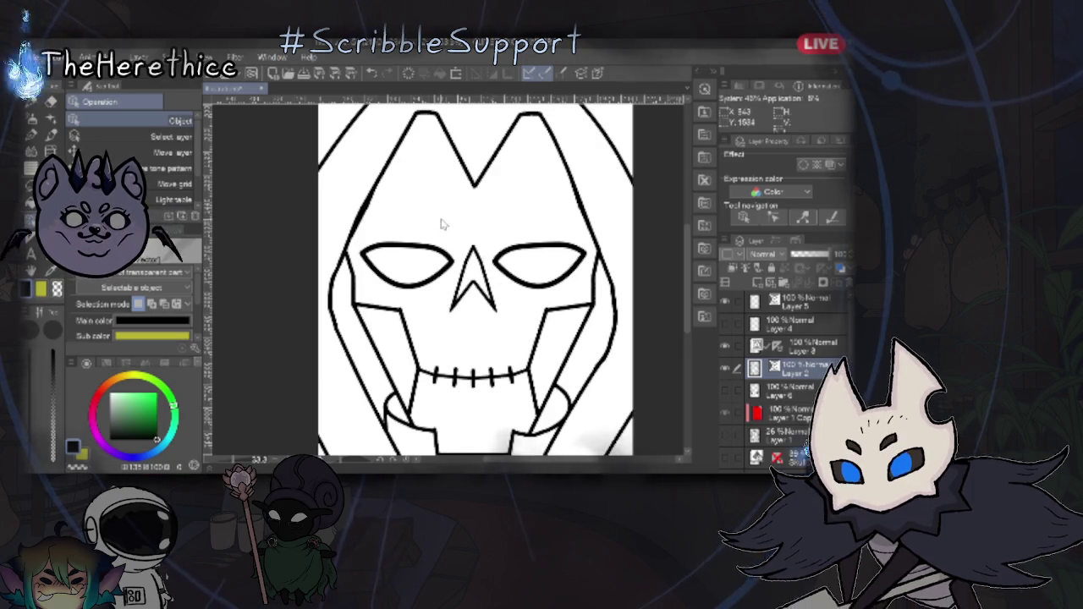
scroll(436, 224, up, 1)
scroll(424, 254, up, 1)
scroll(415, 263, up, 1)
scroll(417, 218, up, 1)
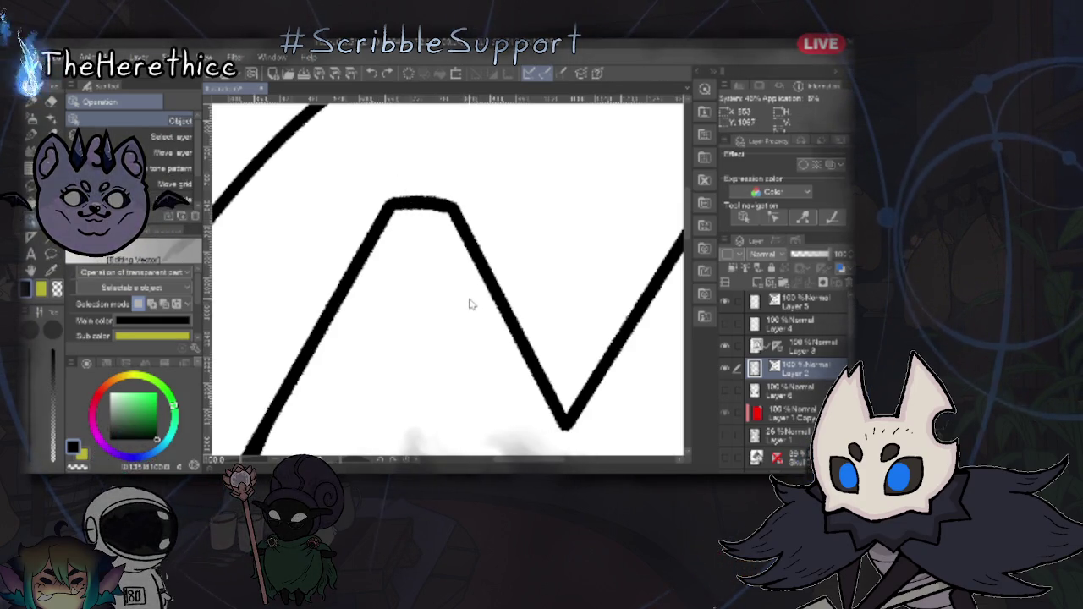
scroll(483, 360, down, 2)
scroll(491, 359, down, 1)
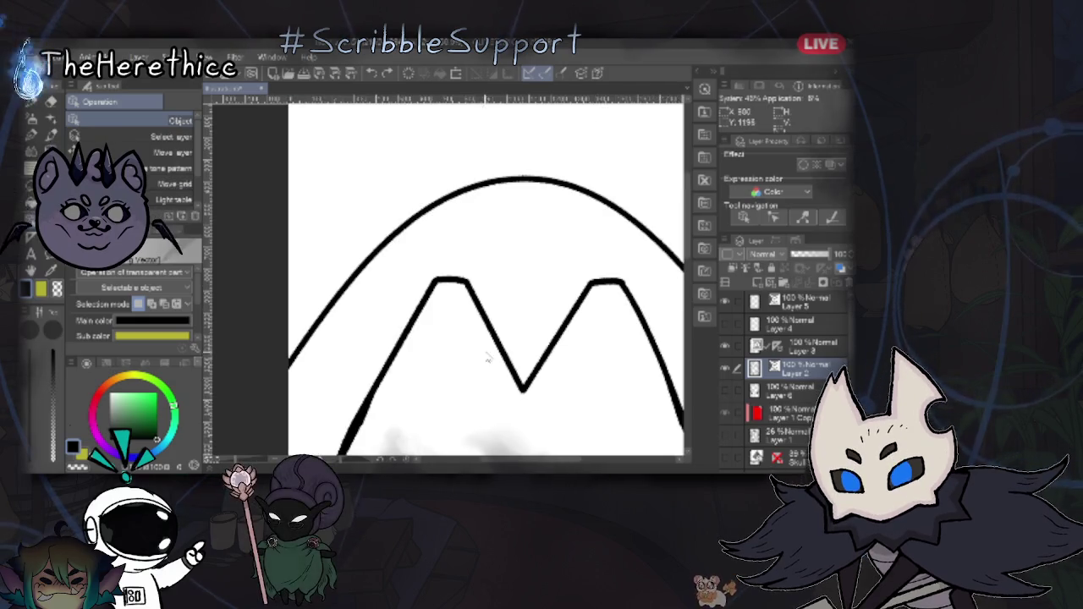
- Pull the central V's right stroke top end leftward, undoing an accidental move of the cap stroke
drag(537, 387, 452, 271)
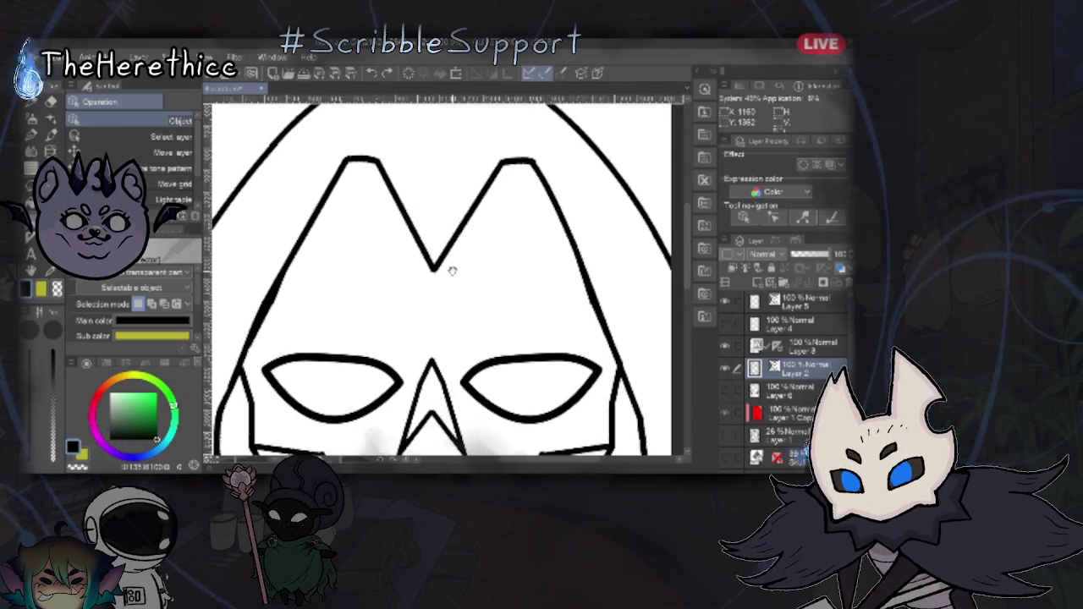
click(385, 207)
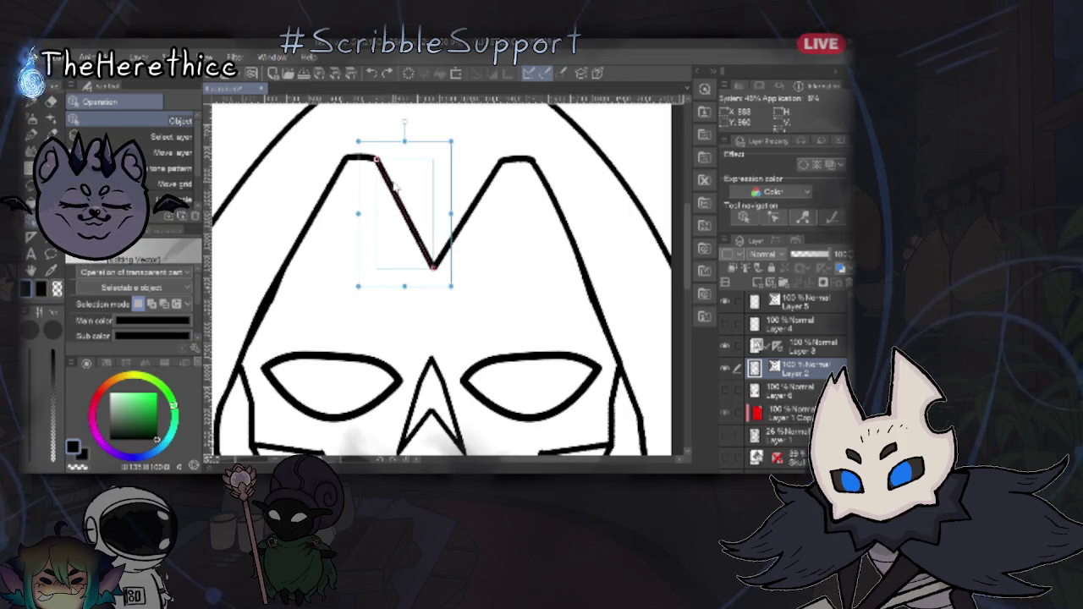
click(479, 217)
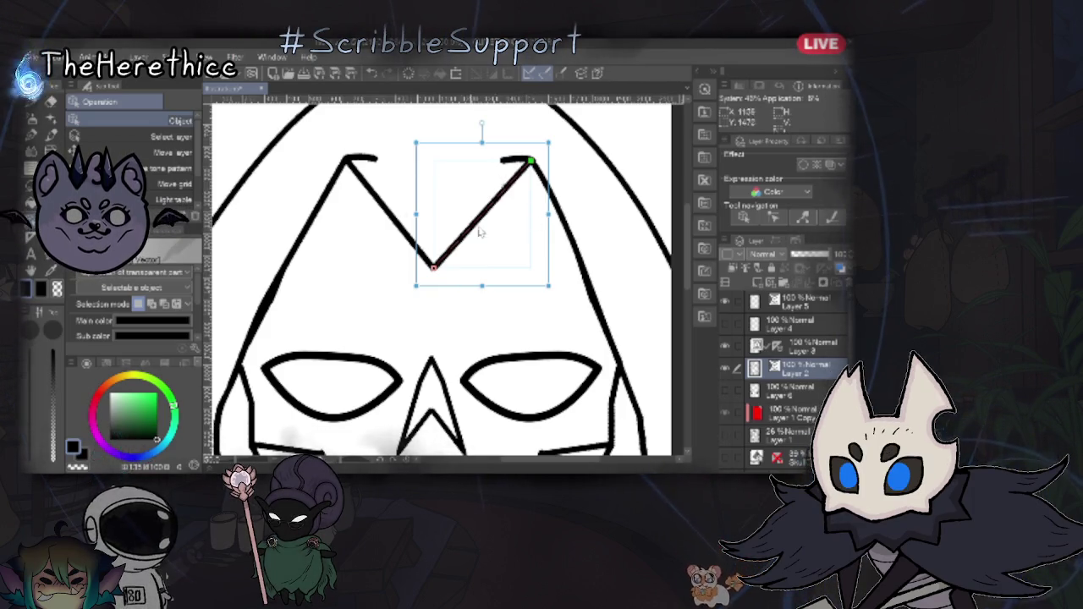
drag(531, 161, 505, 161)
drag(364, 161, 382, 159)
key(ctrl+z)
- Set the left V diagonal's top onto the peak corner and stretch the right diagonal slightly
click(387, 212)
drag(366, 159, 374, 157)
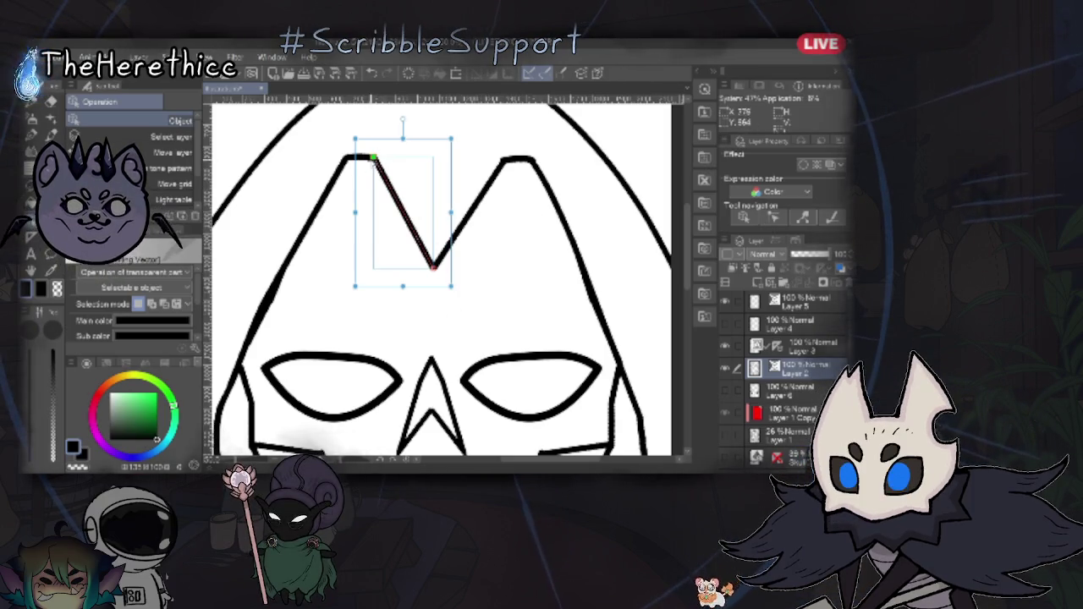
drag(373, 158, 345, 160)
click(503, 170)
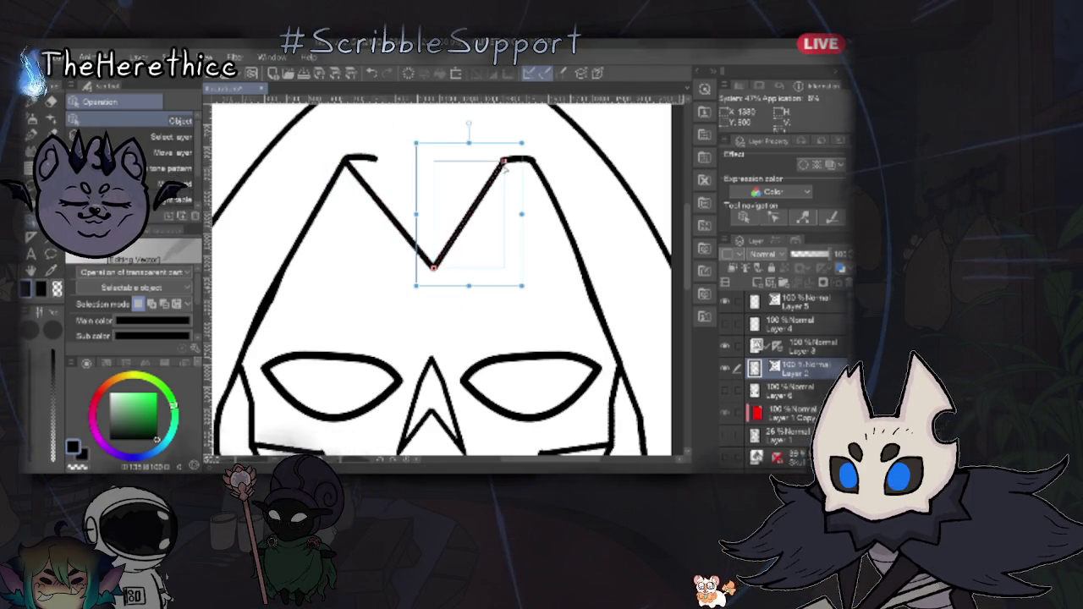
drag(529, 161, 533, 161)
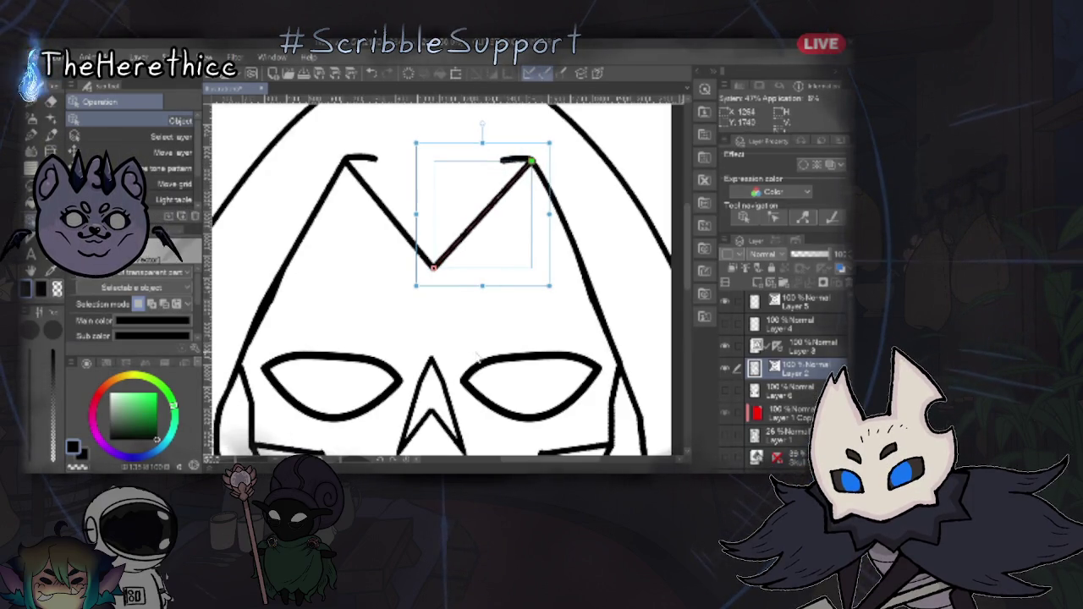
click(478, 338)
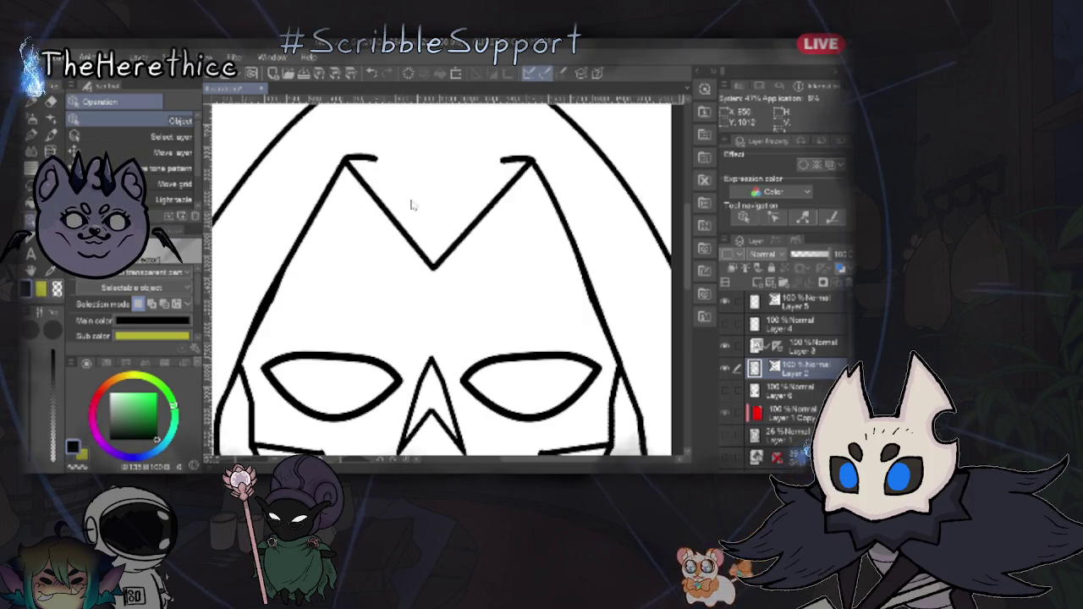
- Enlarge the left-peak curved cap stroke's bounding box upward and pan to show the space above
scroll(411, 285, down, 2)
scroll(356, 153, up, 5)
scroll(357, 153, up, 2)
click(356, 154)
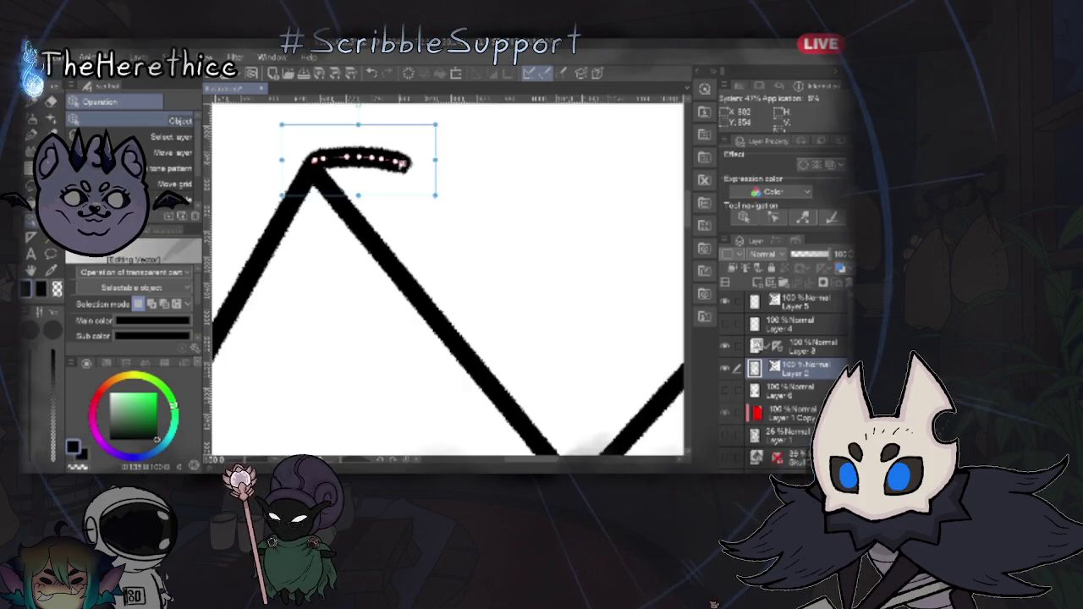
drag(435, 123, 437, 104)
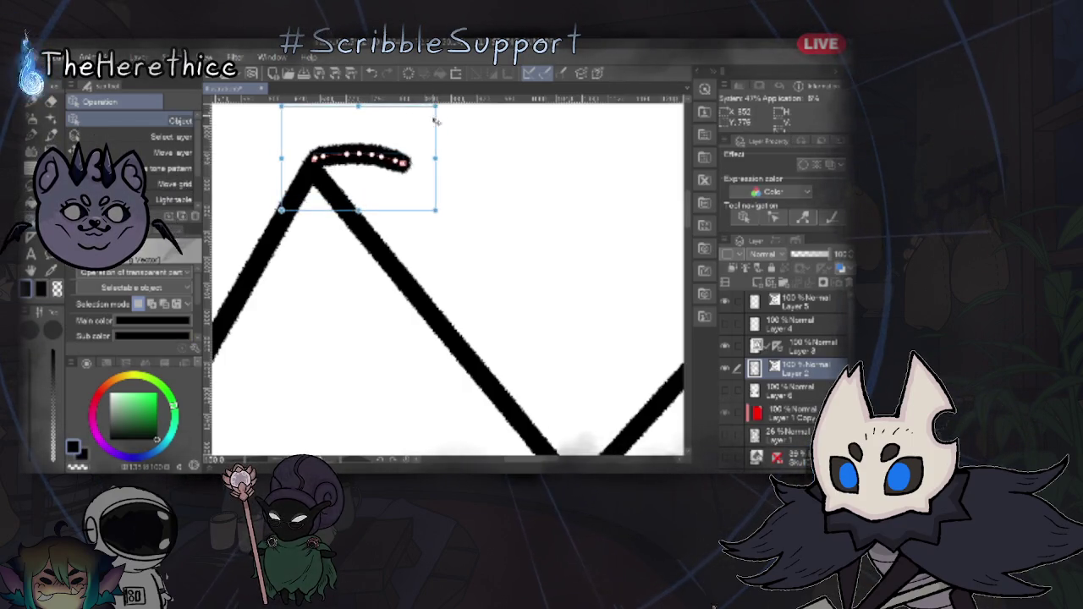
mouse_move(429, 218)
mouse_down()
mouse_move(431, 307)
mouse_move(447, 224)
mouse_up()
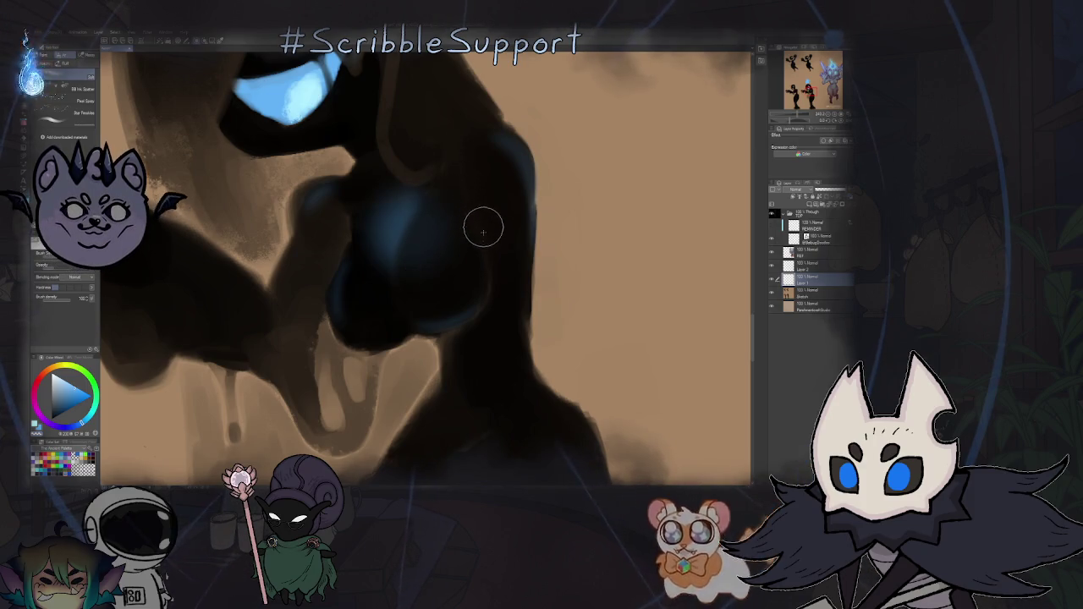
- Set the brush to size 40 and shade the torso sphere with a dark blue stroke
scroll(469, 262, down, 5)
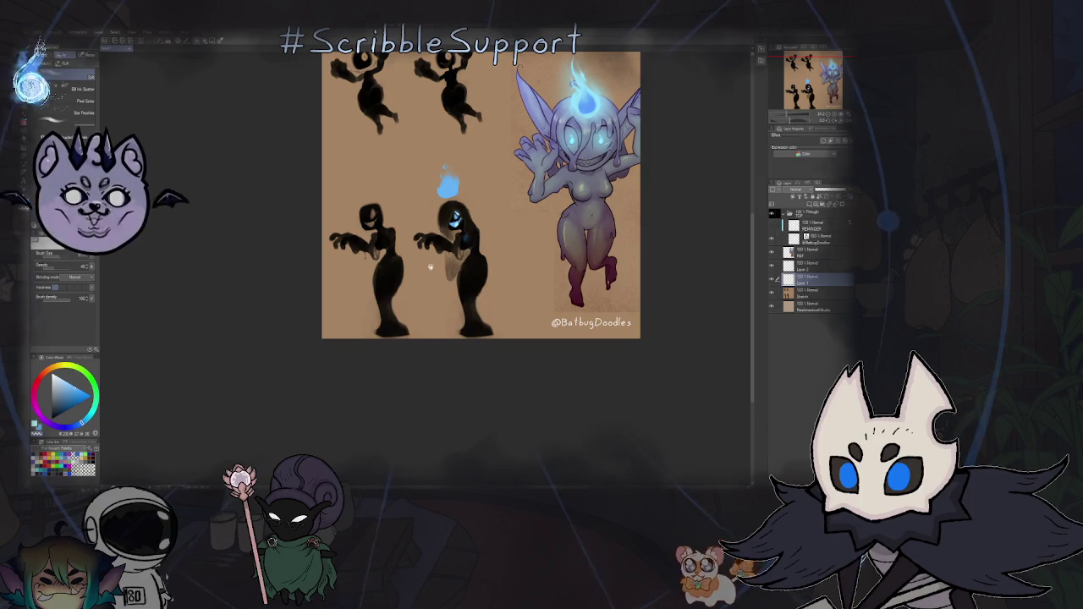
scroll(443, 245, up, 5)
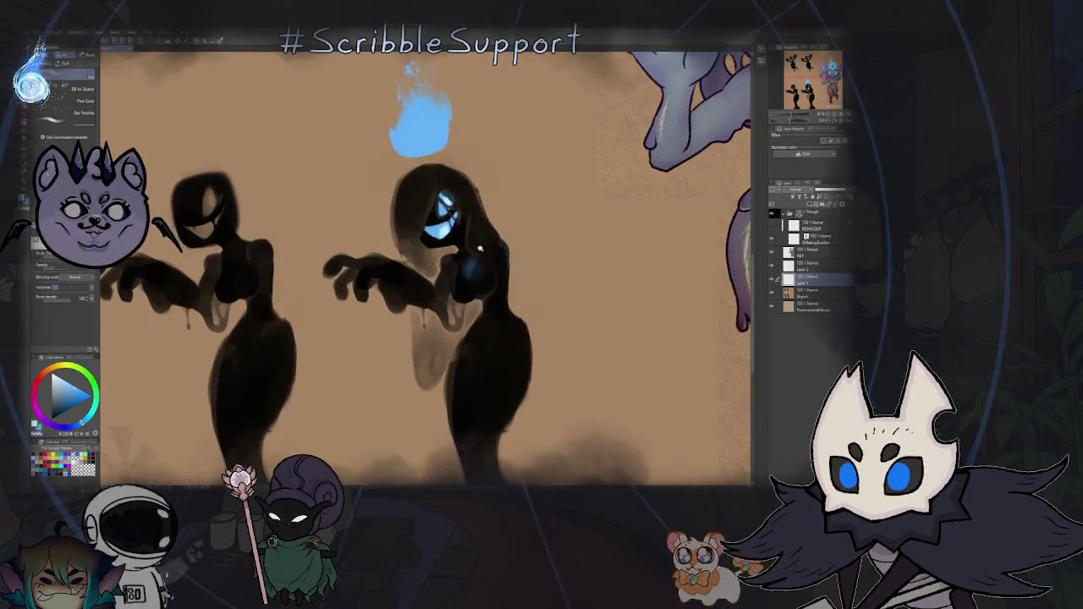
scroll(482, 265, down, 3)
scroll(481, 265, down, 1)
scroll(483, 269, up, 4)
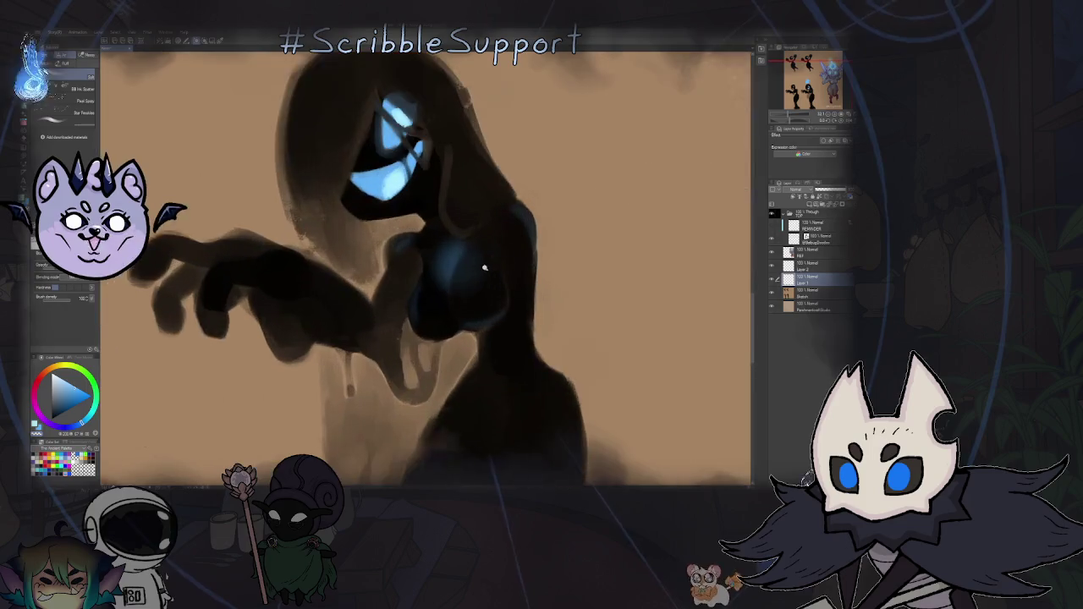
scroll(485, 274, up, 2)
scroll(474, 267, up, 2)
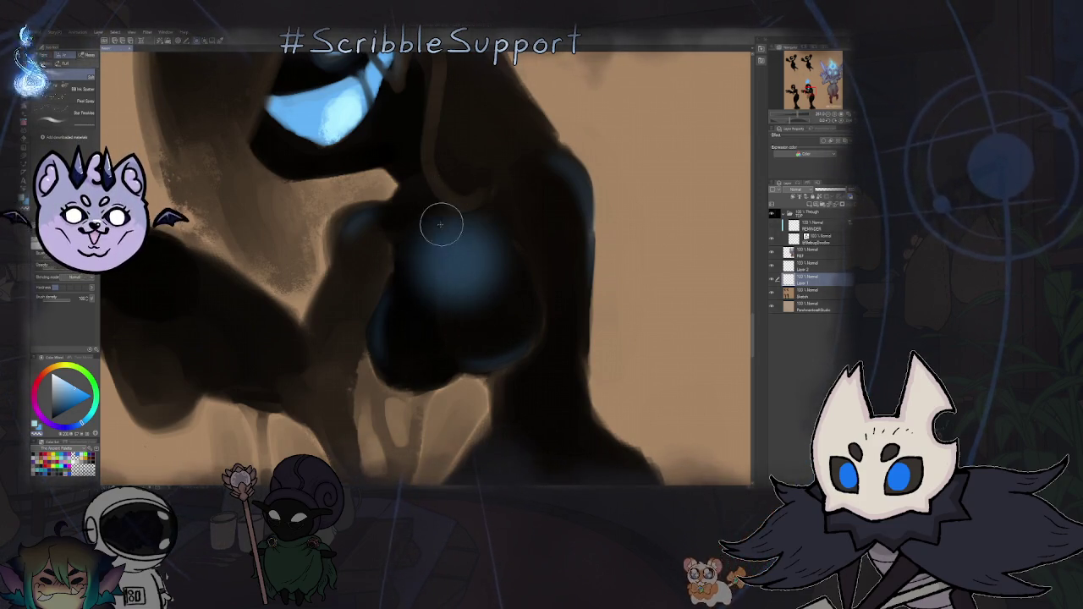
key(bracketleft)
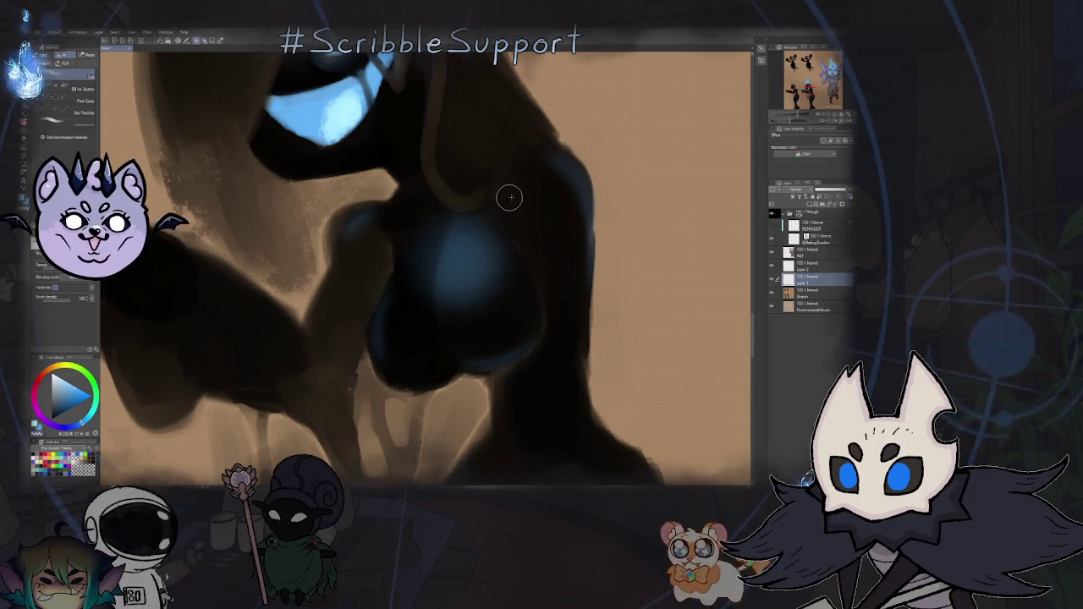
drag(485, 208, 452, 329)
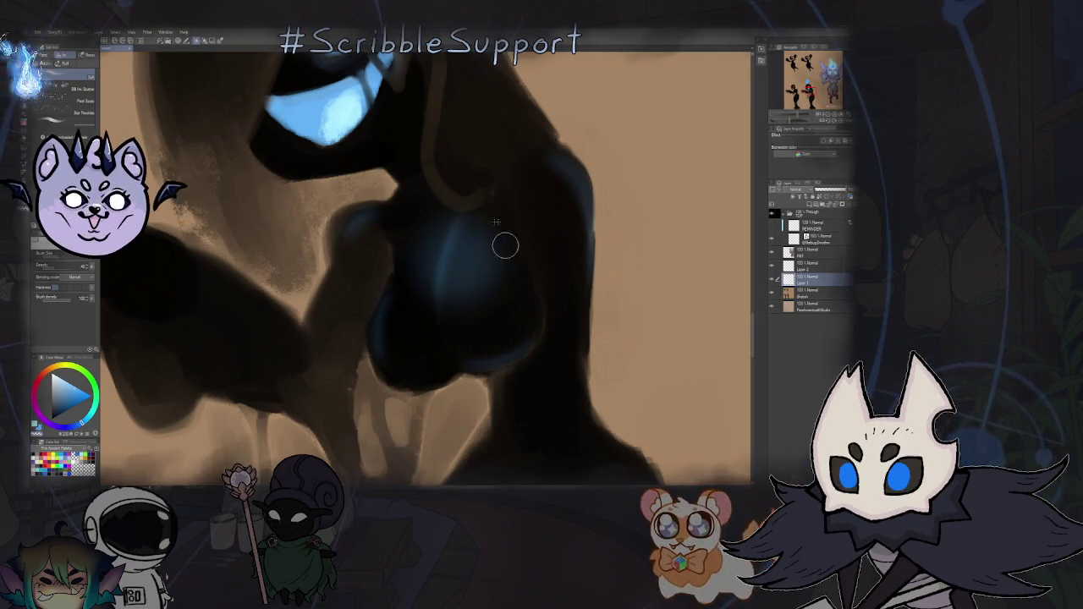
- Zoom out and back in to review the newly shaded sphere
scroll(485, 300, down, 5)
scroll(485, 300, down, 2)
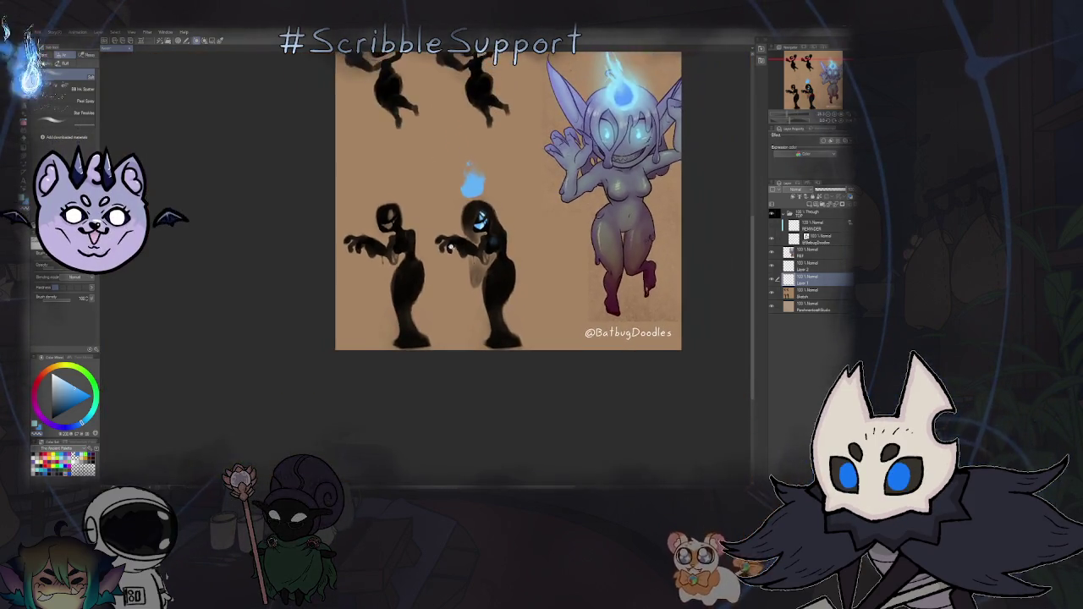
scroll(485, 300, down, 1)
scroll(447, 254, up, 2)
scroll(447, 254, up, 2)
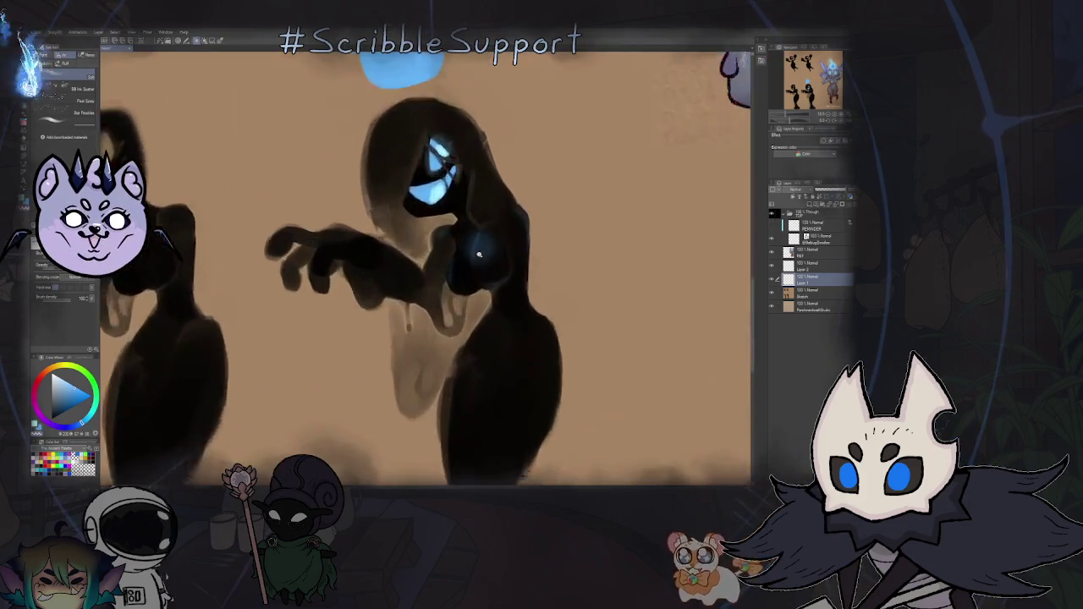
scroll(447, 254, up, 2)
scroll(477, 250, up, 1)
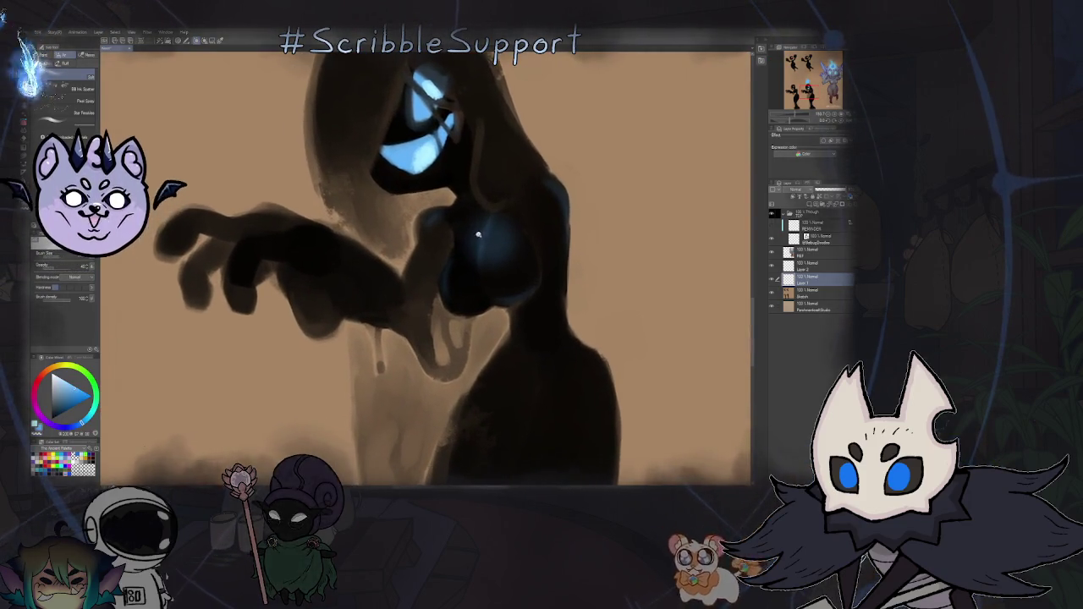
scroll(479, 239, up, 1)
scroll(481, 235, up, 1)
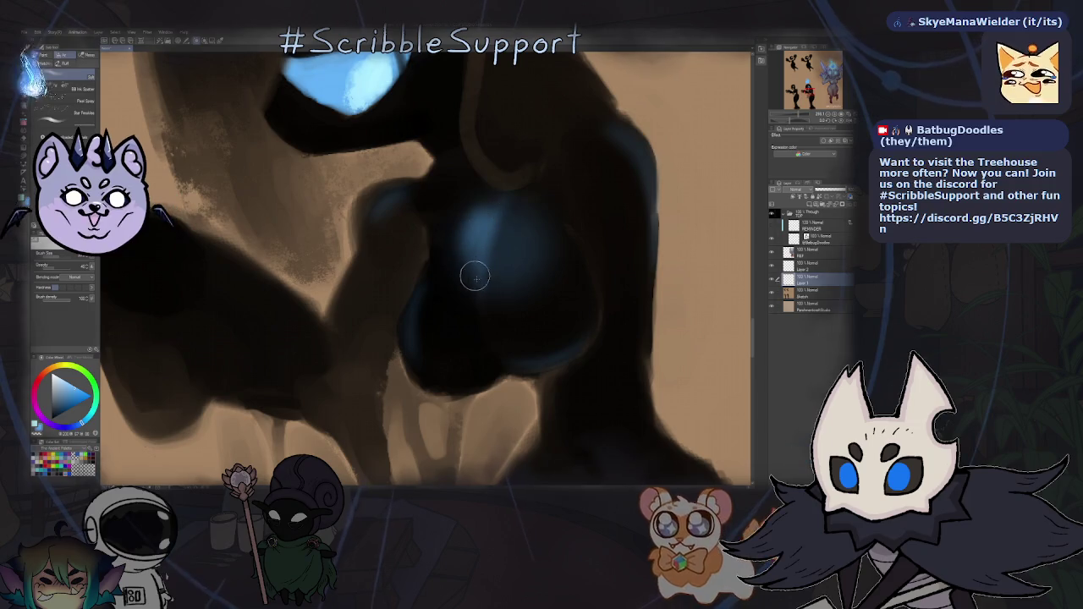
- Fit the whole illustration in view with Ctrl+0
key(ctrl+0)
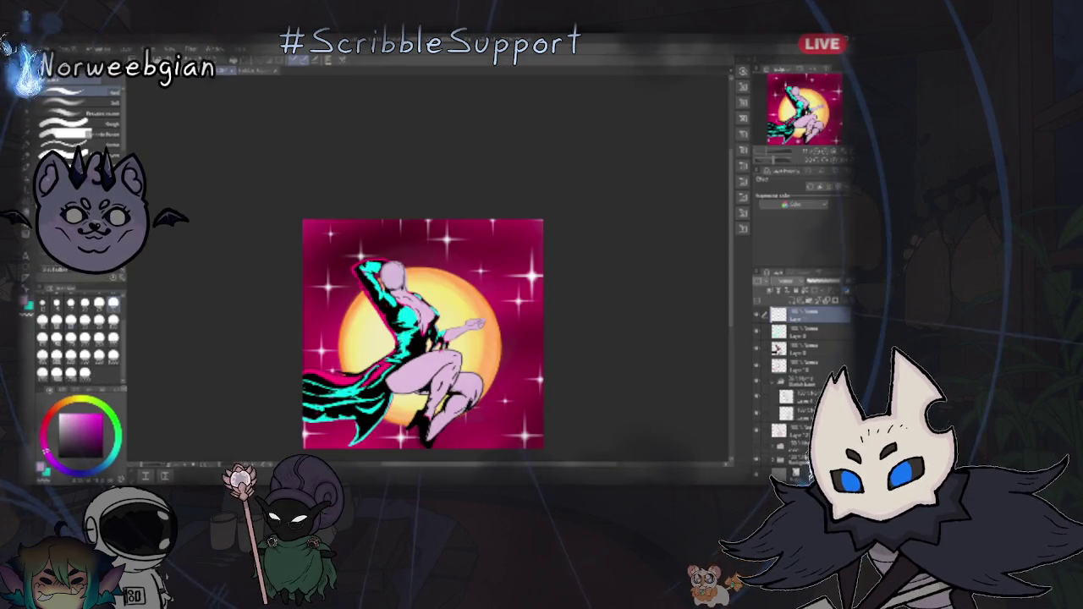
- Choose yellow as the drawing colour and return to the brush tool
key(g)
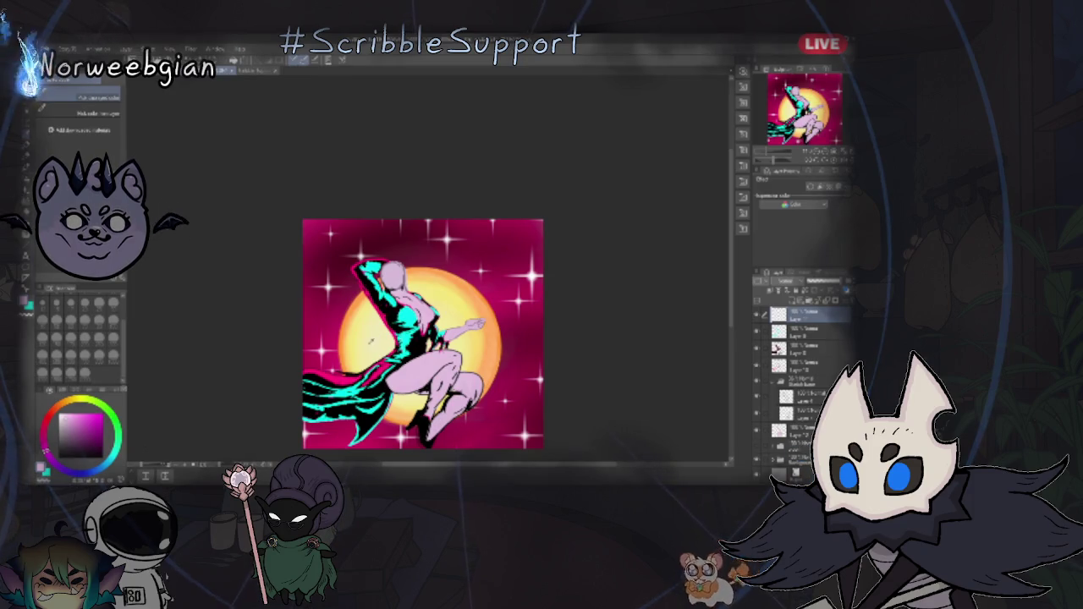
key(x)
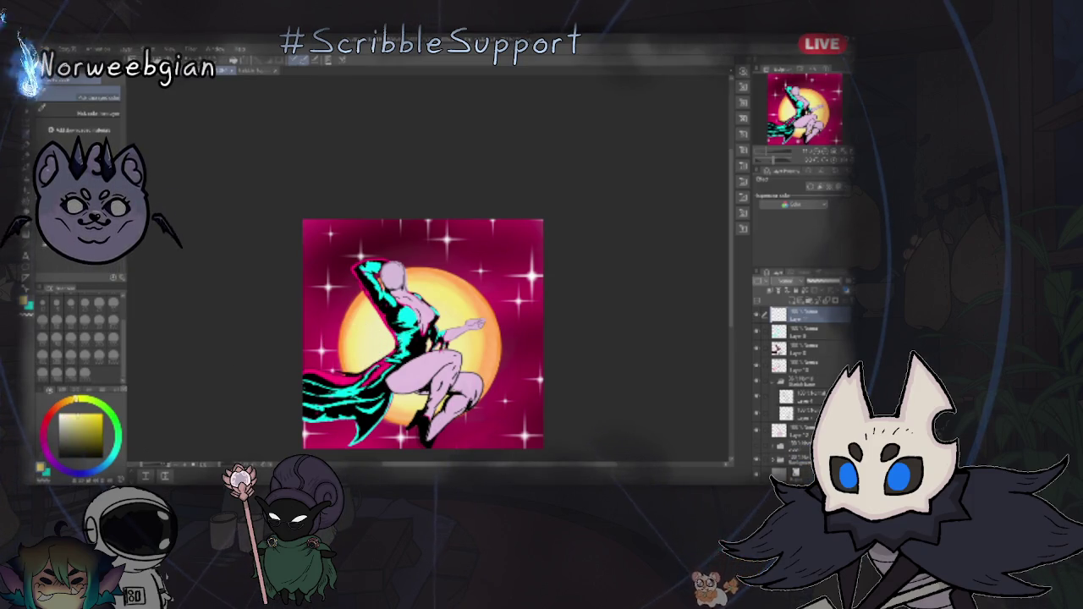
key(p)
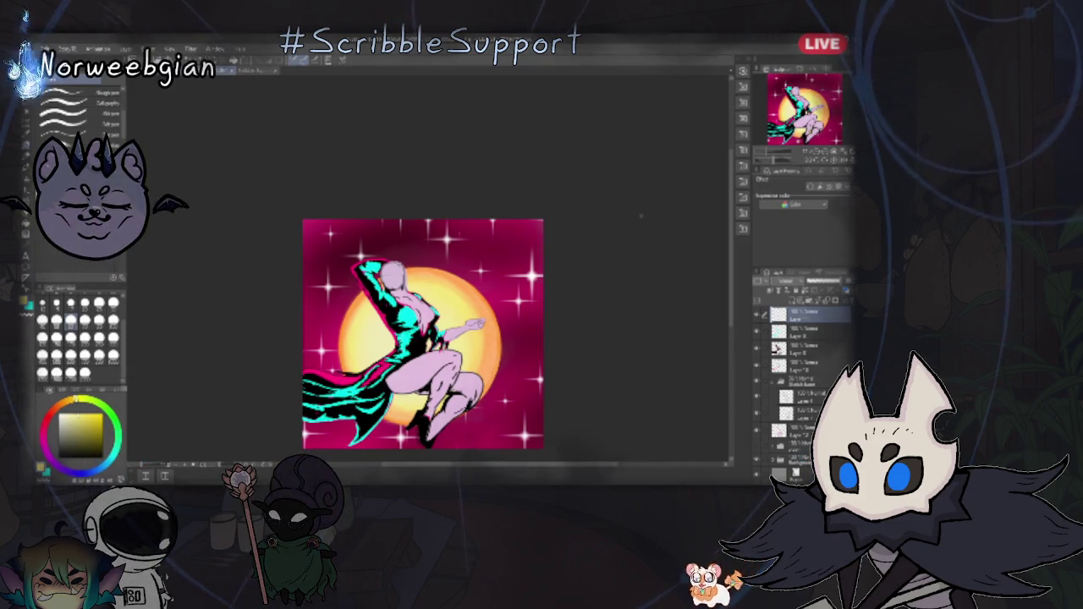
- Zoom in on the witch's head and pan slightly across the painting
scroll(430, 269, up, 5)
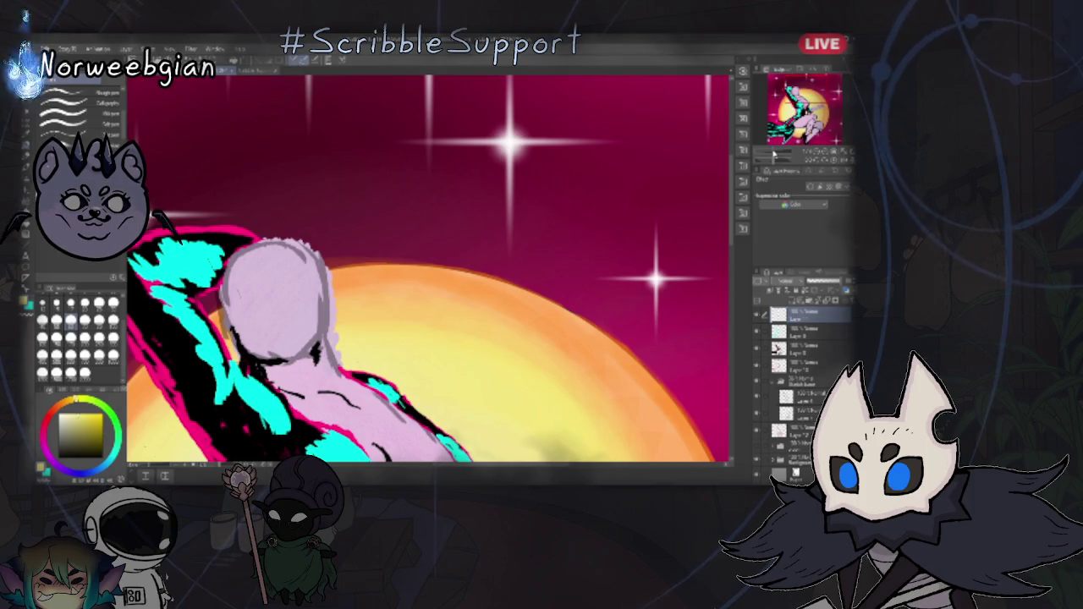
drag(535, 468, 526, 468)
scroll(527, 468, down, 3)
scroll(730, 254, up, 3)
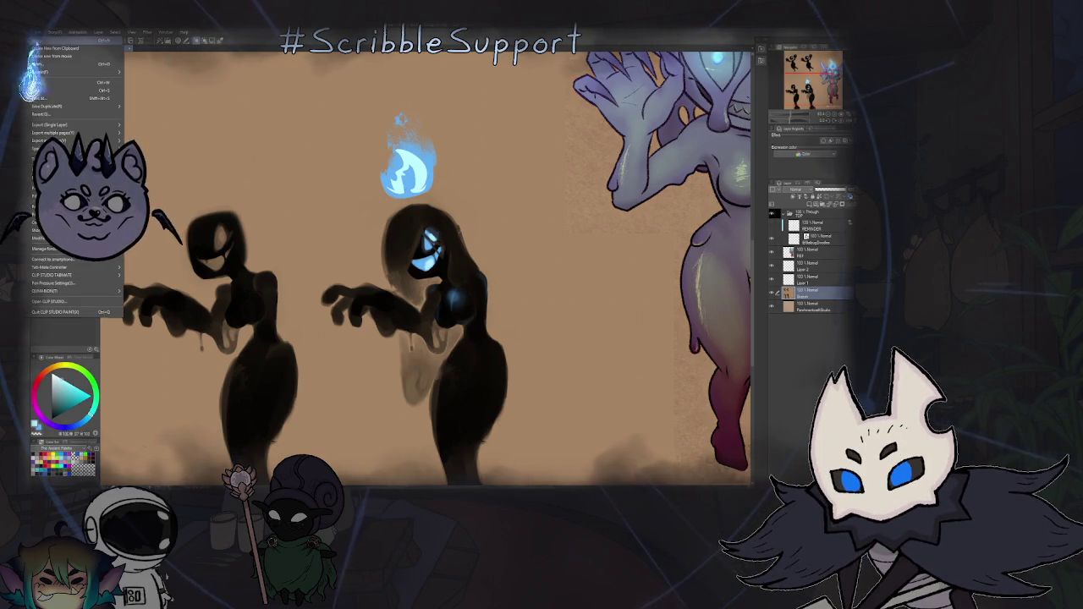
- Create a new paper canvas, select the layer above the paper, and pick the pen brushes
key(ctrl+n)
click(518, 169)
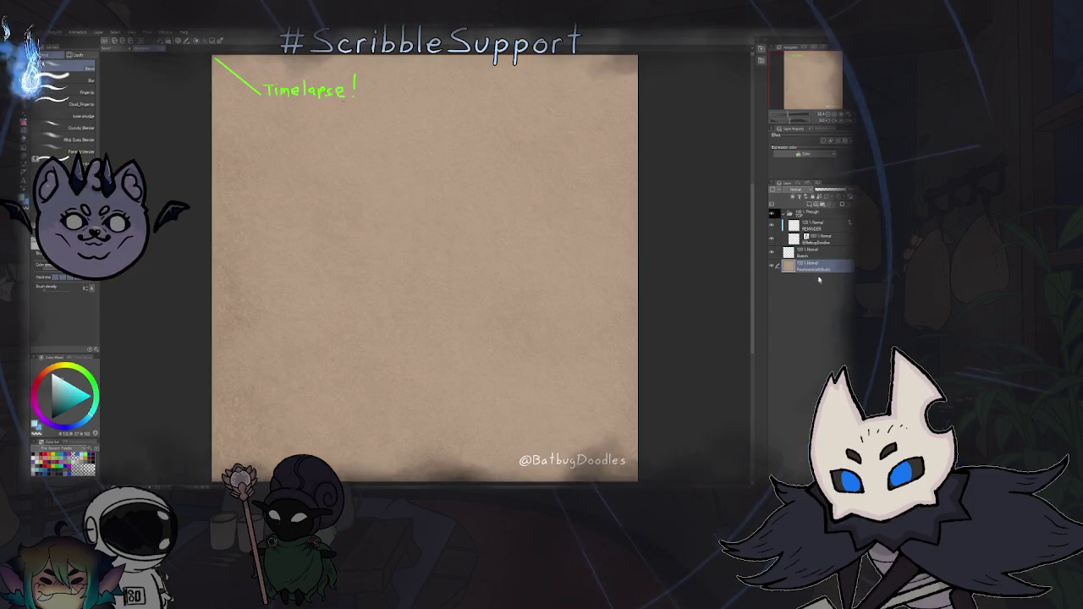
click(830, 254)
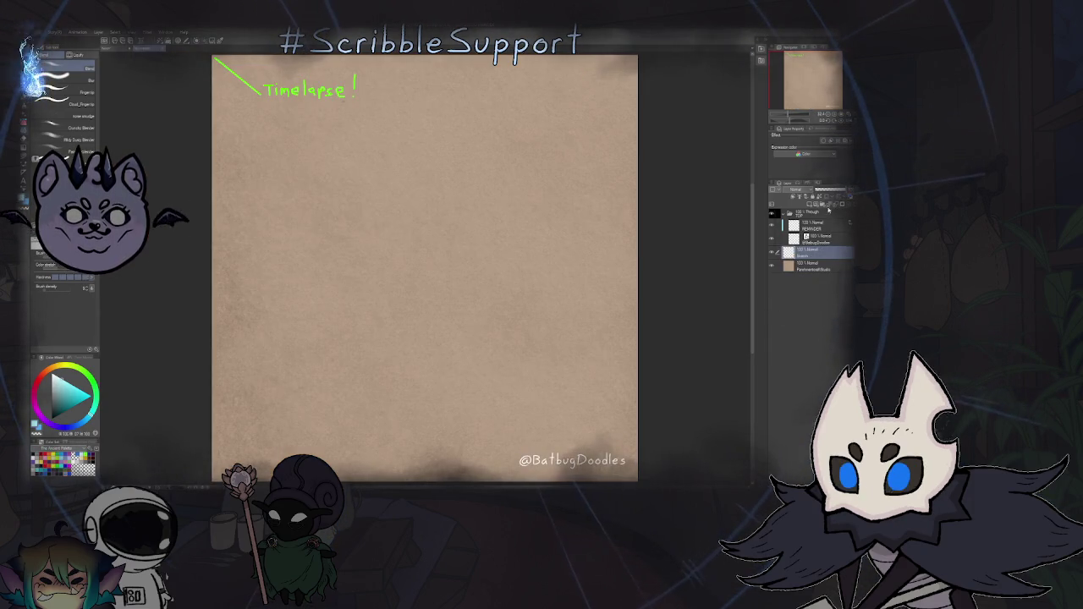
key(p)
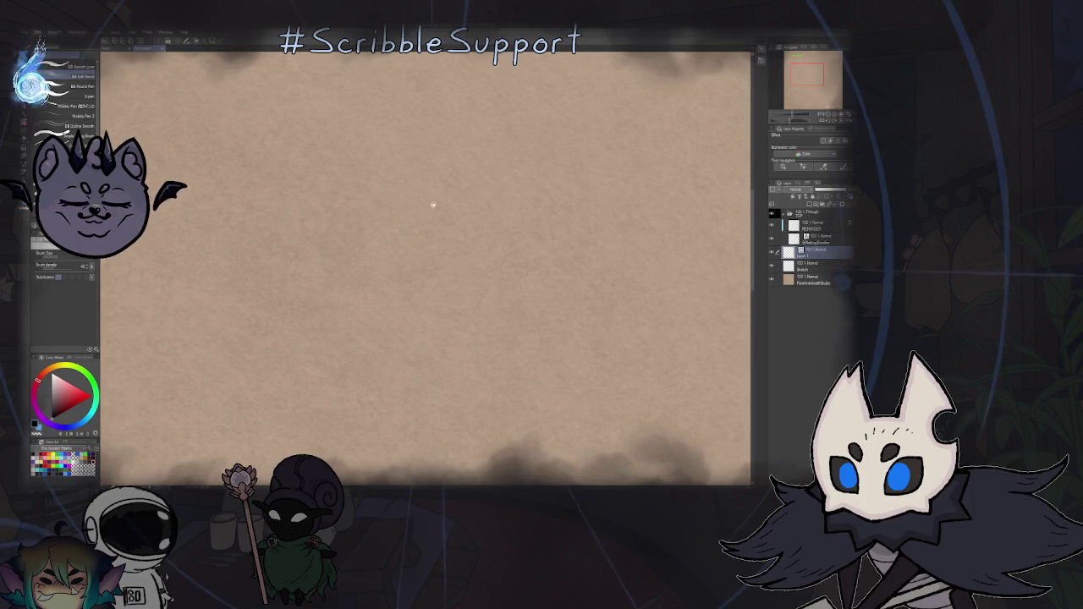
- Sketch the cat head's round outline, eye, mouth, two pointed ears and a forehead swirl
mouse_move(445, 213)
mouse_down()
mouse_move(461, 173)
mouse_move(507, 218)
mouse_up()
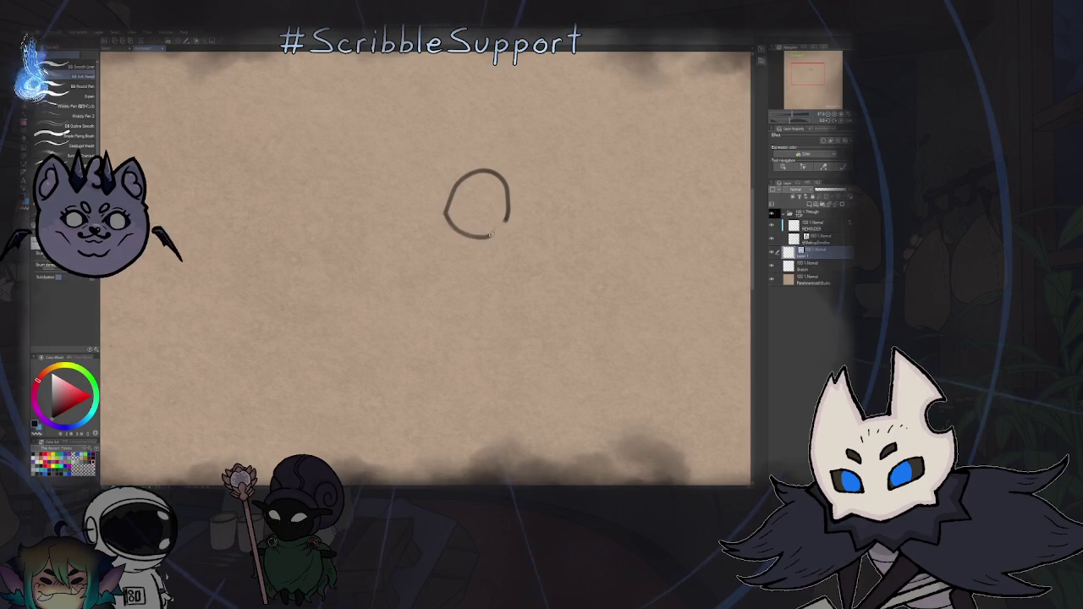
key(ctrl+z)
drag(445, 218, 506, 222)
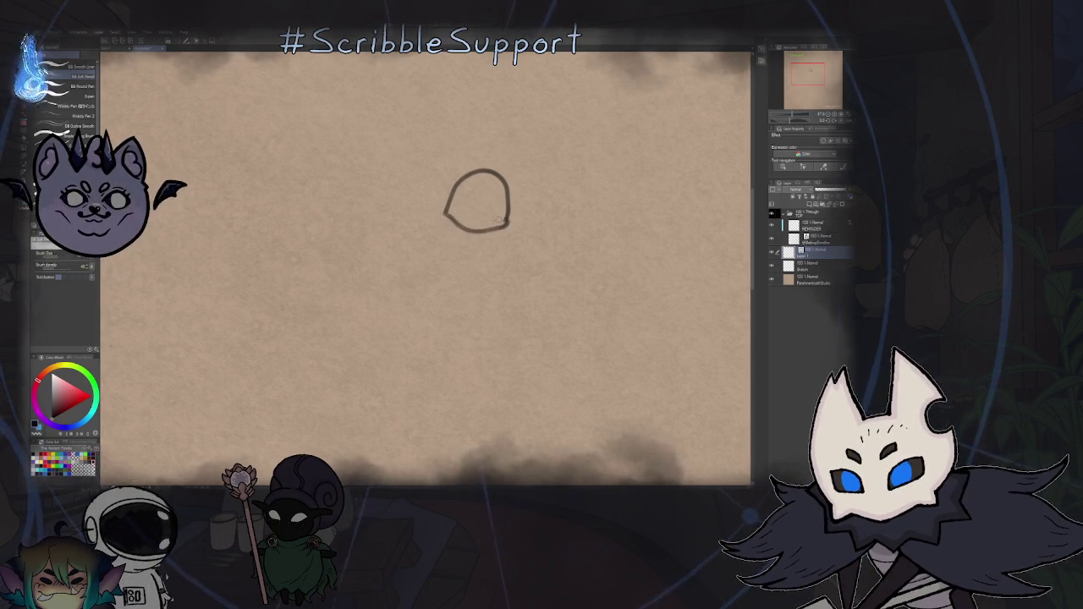
drag(370, 203, 420, 218)
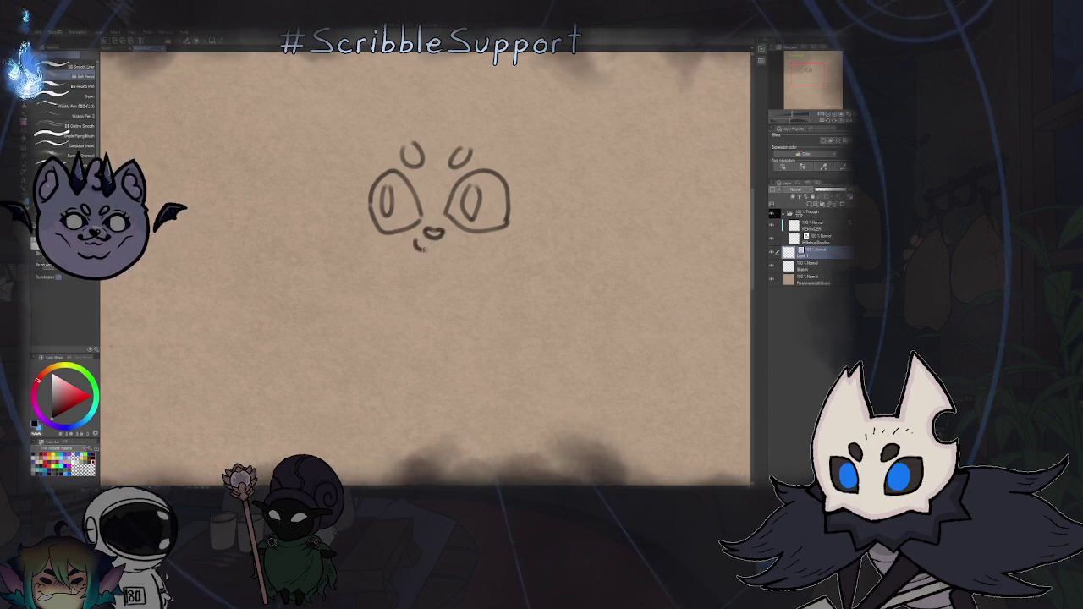
drag(433, 243, 462, 240)
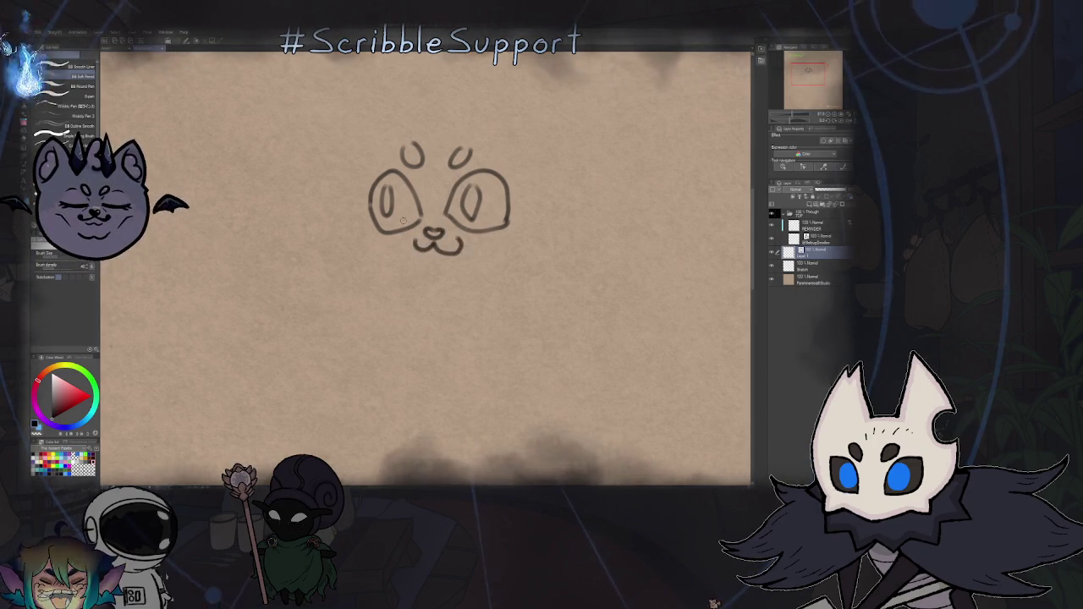
mouse_move(376, 152)
mouse_down()
mouse_move(407, 57)
mouse_move(394, 159)
mouse_up()
drag(484, 161, 502, 157)
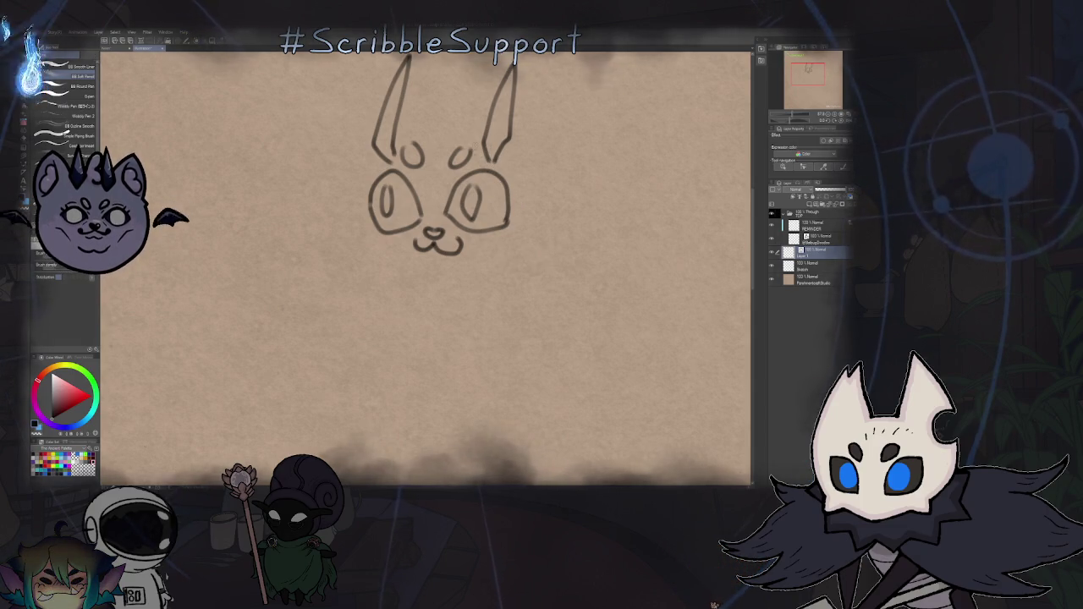
drag(440, 127, 424, 163)
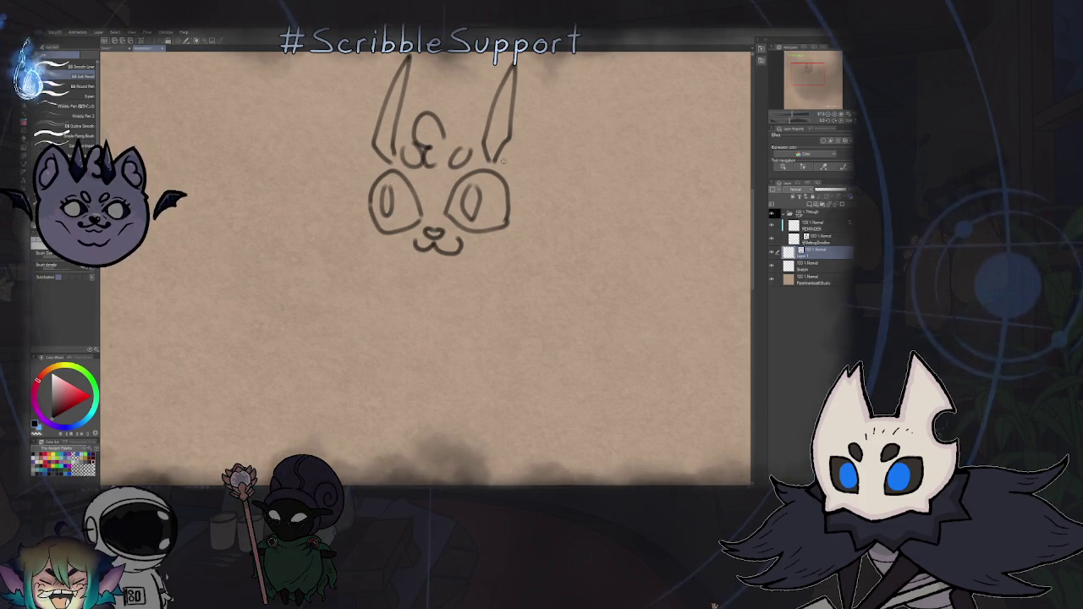
- Add curves beside both ears, redraw the jaw up to the right cheek, and add an inner-ear line
drag(501, 161, 595, 197)
key(ctrl+z)
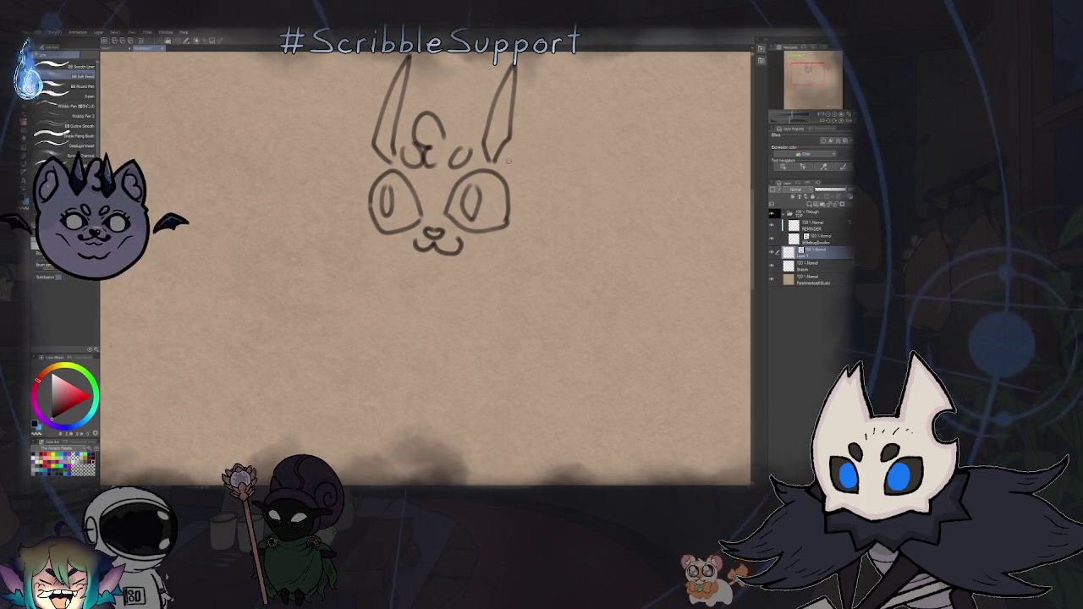
drag(506, 142, 546, 216)
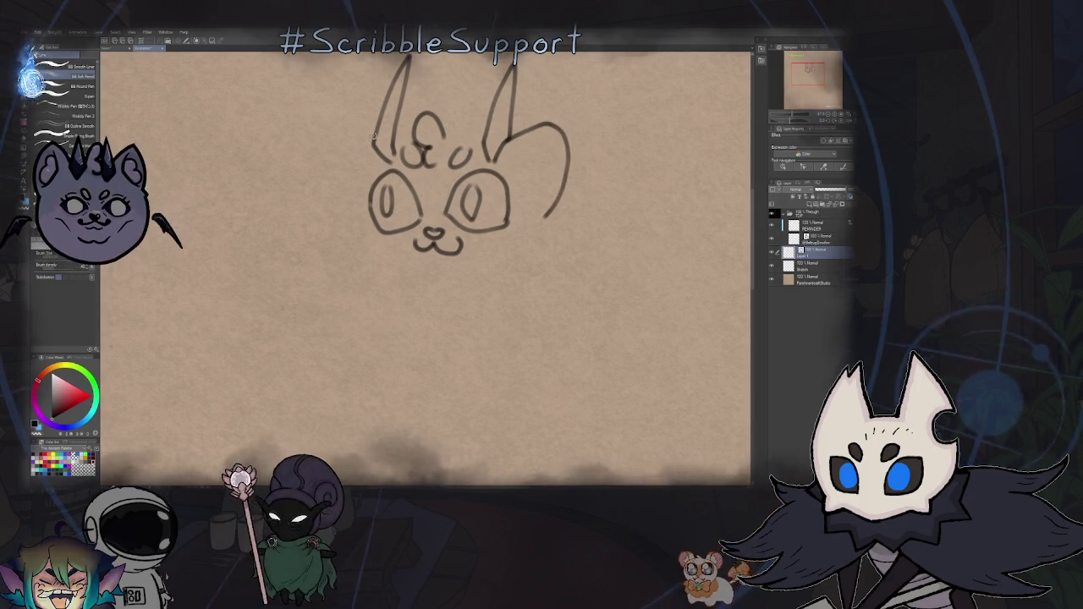
drag(373, 123, 343, 137)
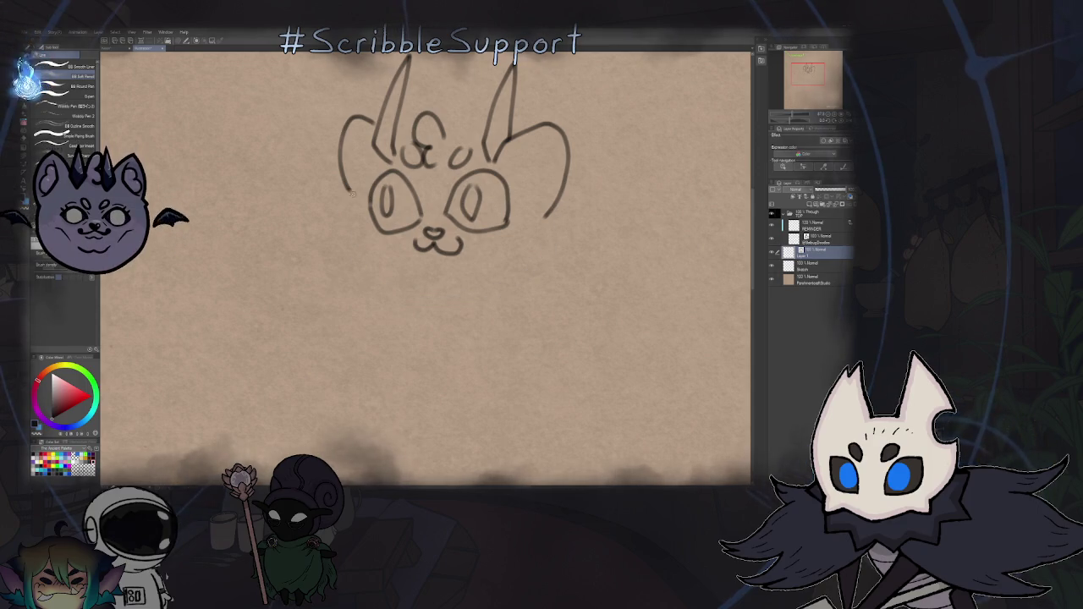
key(ctrl+z)
drag(345, 201, 539, 216)
drag(457, 305, 542, 211)
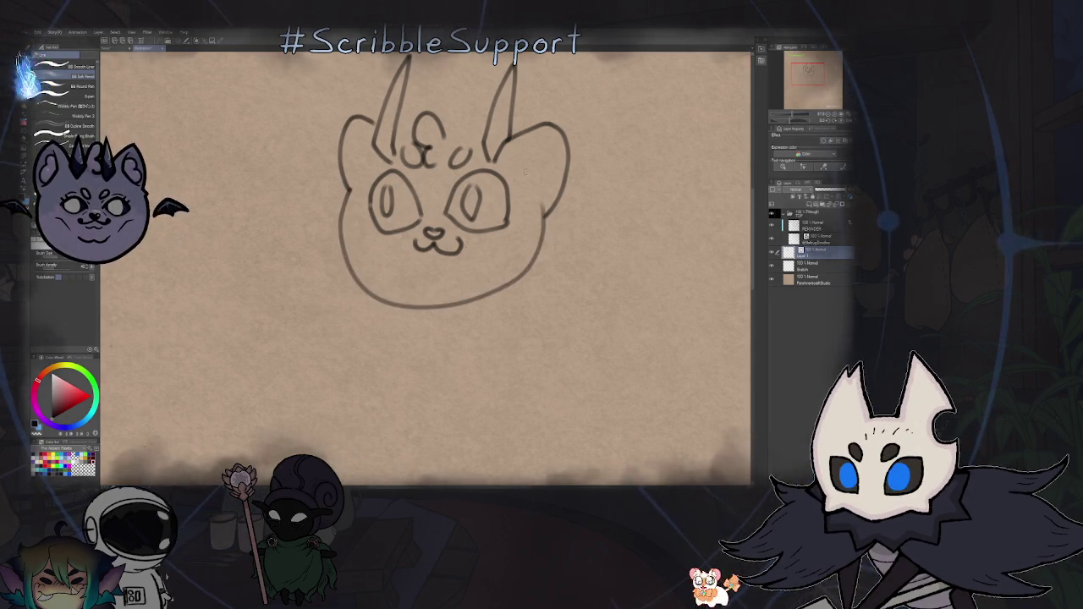
drag(521, 157, 535, 185)
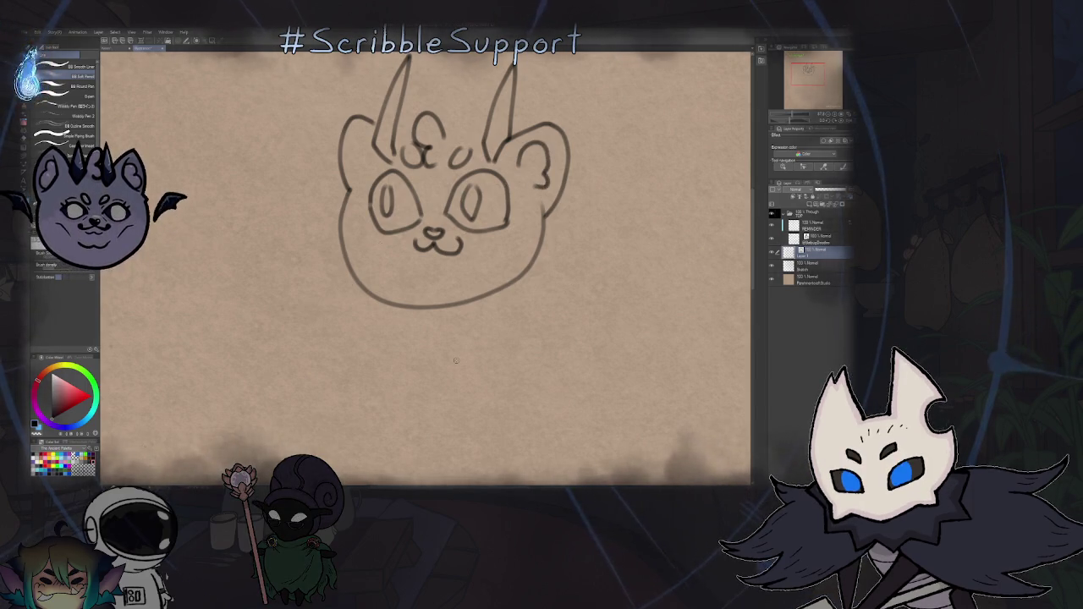
- Lasso the cat's right eye, rotate and nudge it into a better spot, then return to the pen
key(m)
drag(480, 201, 531, 158)
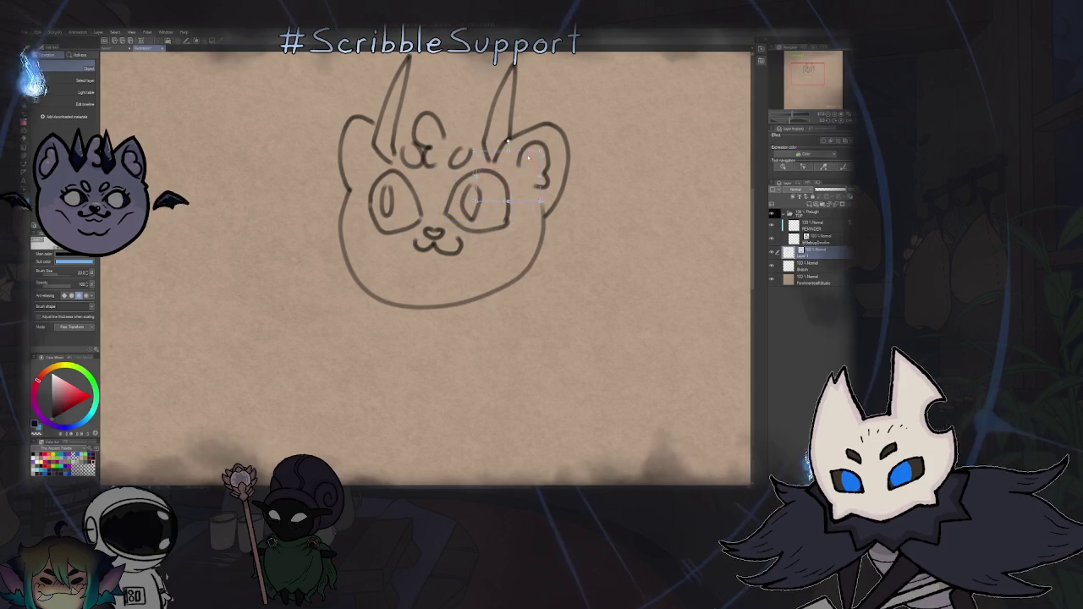
key(ctrl+t)
drag(517, 245, 529, 282)
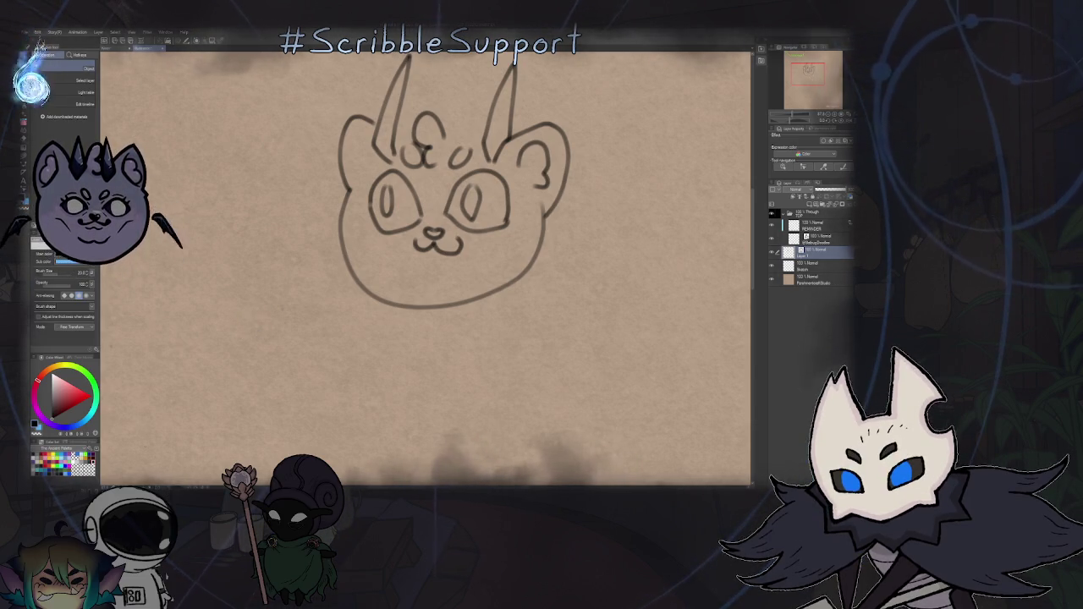
key(p)
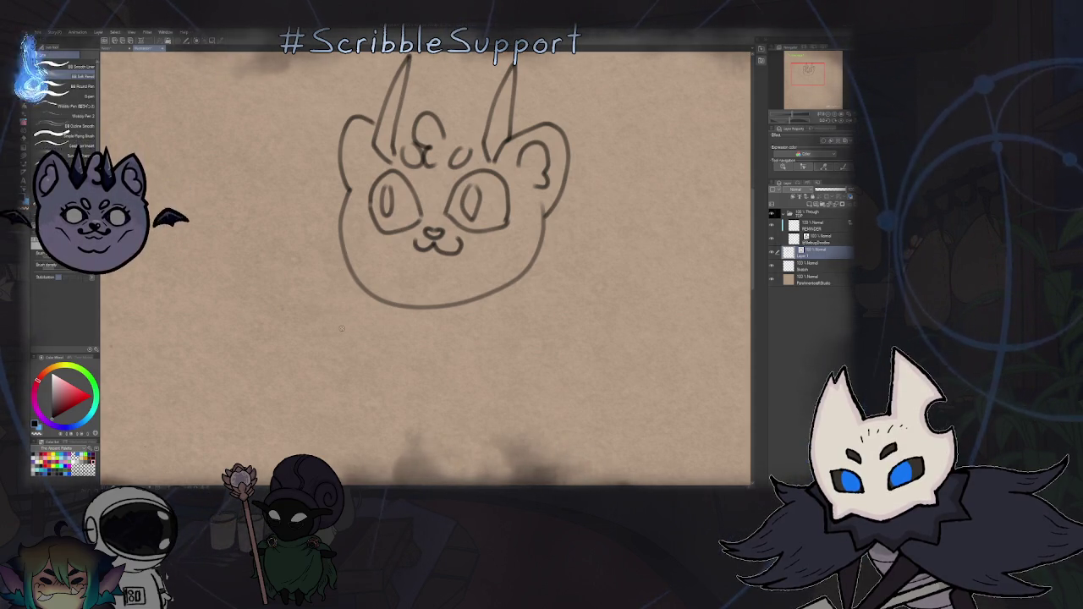
- Draw a thin diagonal test stroke at the canvas's top left with BB Smooth Liner
click(82, 86)
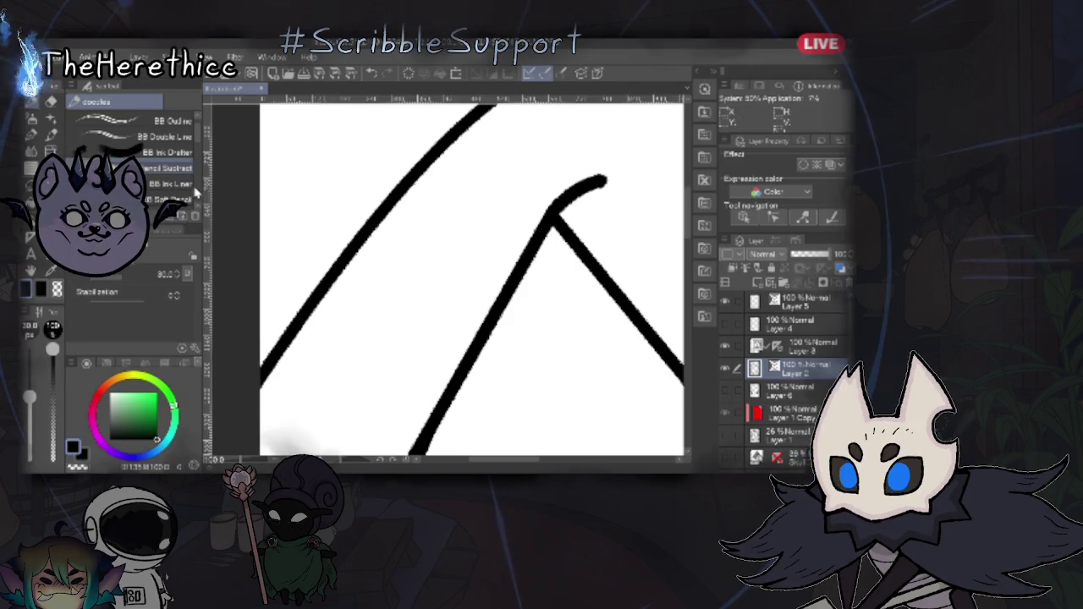
click(168, 121)
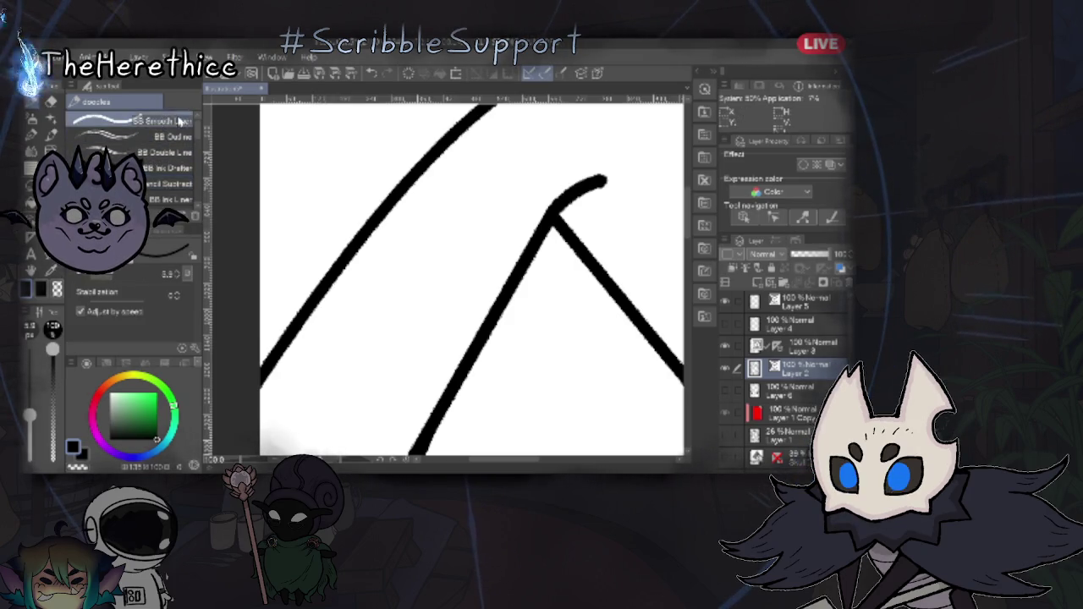
drag(322, 133, 268, 221)
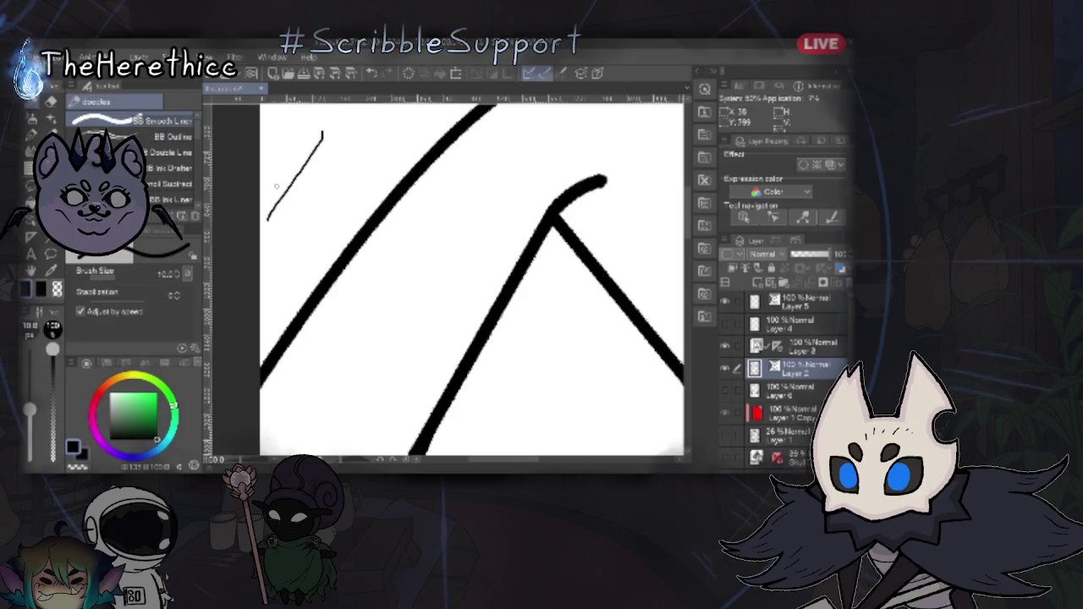
scroll(287, 186, down, 2)
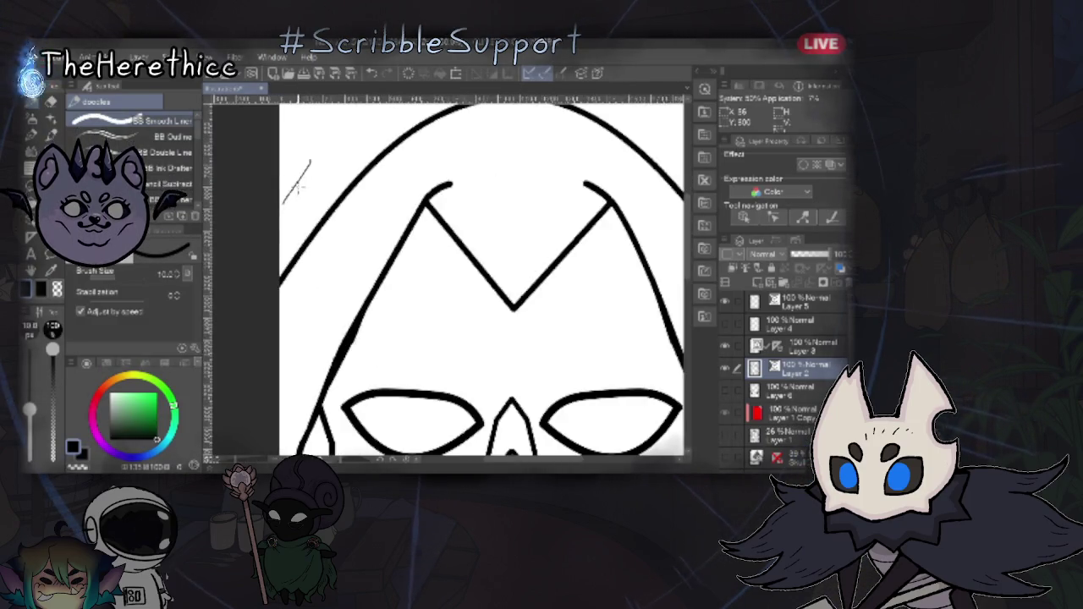
- Undo the thin test line, then draw and undo two thick test strokes at upper left
scroll(299, 185, up, 3)
key(ctrl+z)
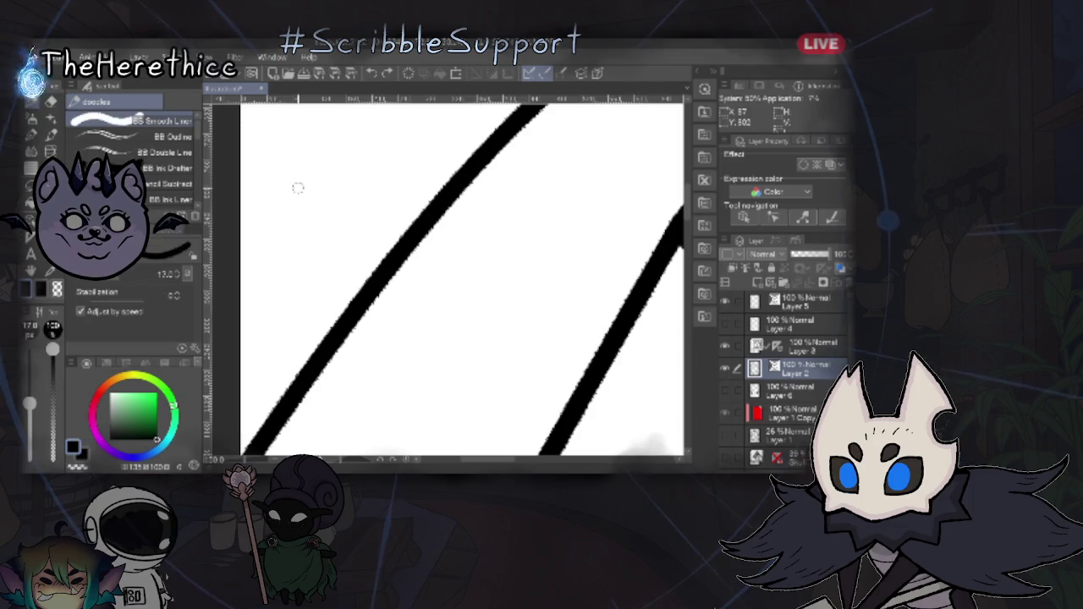
drag(369, 168, 271, 264)
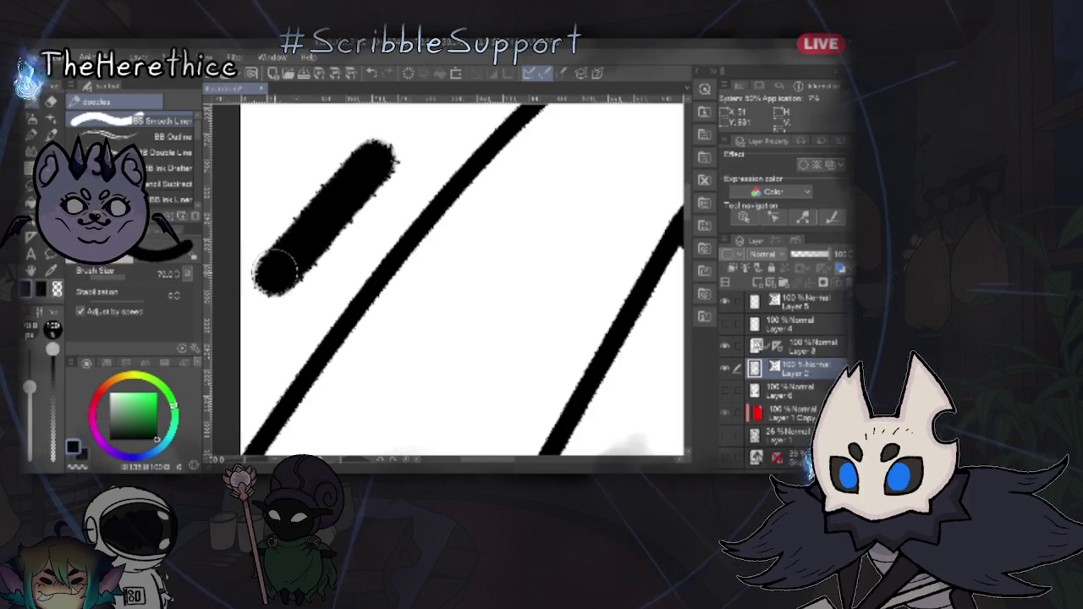
key(ctrl+z)
drag(332, 177, 273, 243)
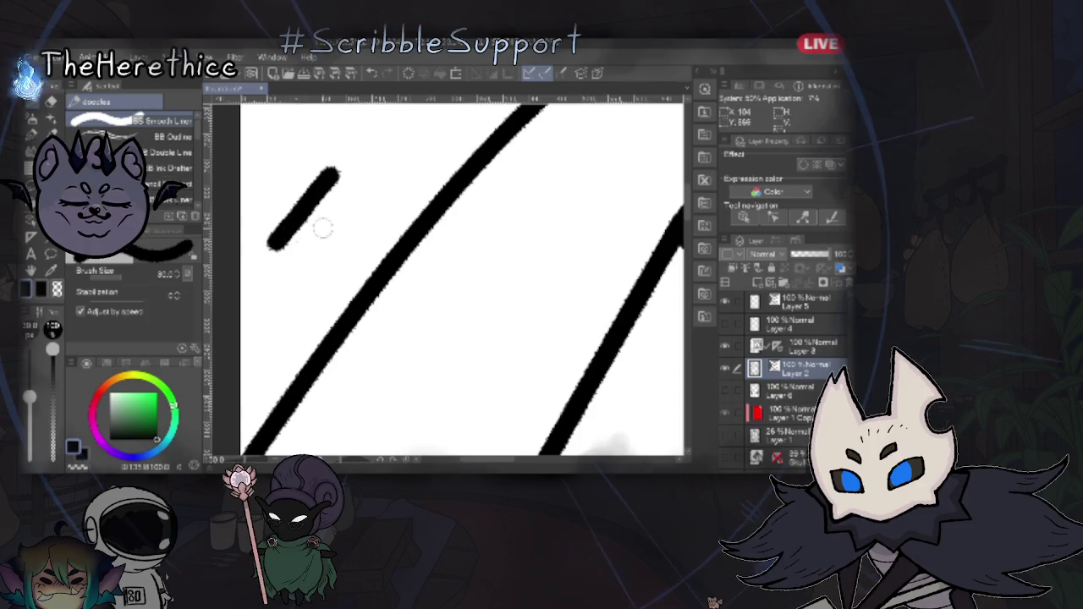
key(ctrl+z)
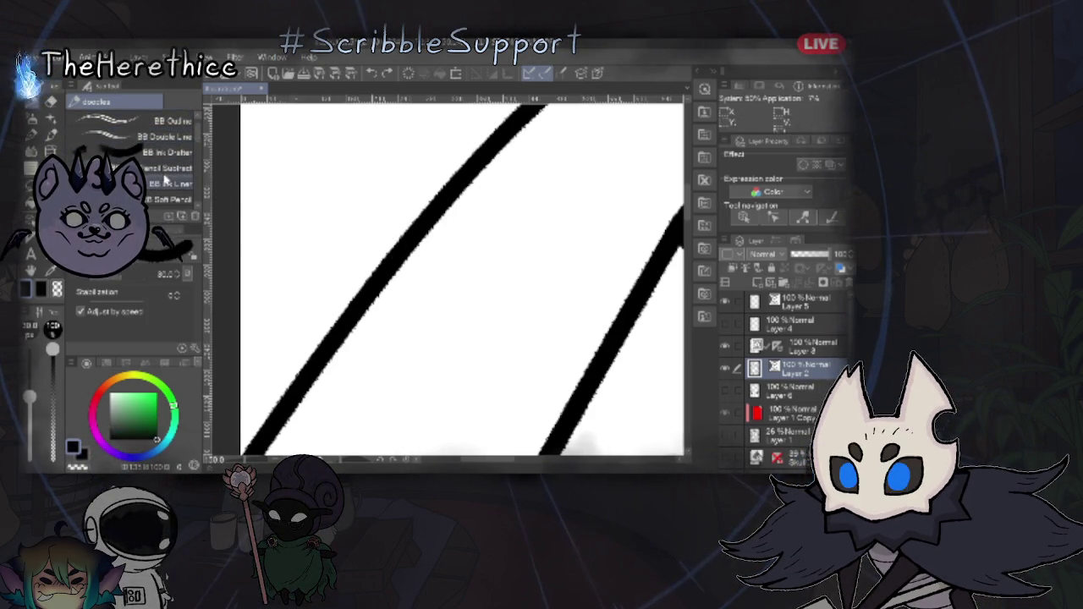
- Test and undo a BB Ink Liner stroke, then pick the triangle pen over the mask's eyes
click(167, 182)
drag(341, 150, 269, 261)
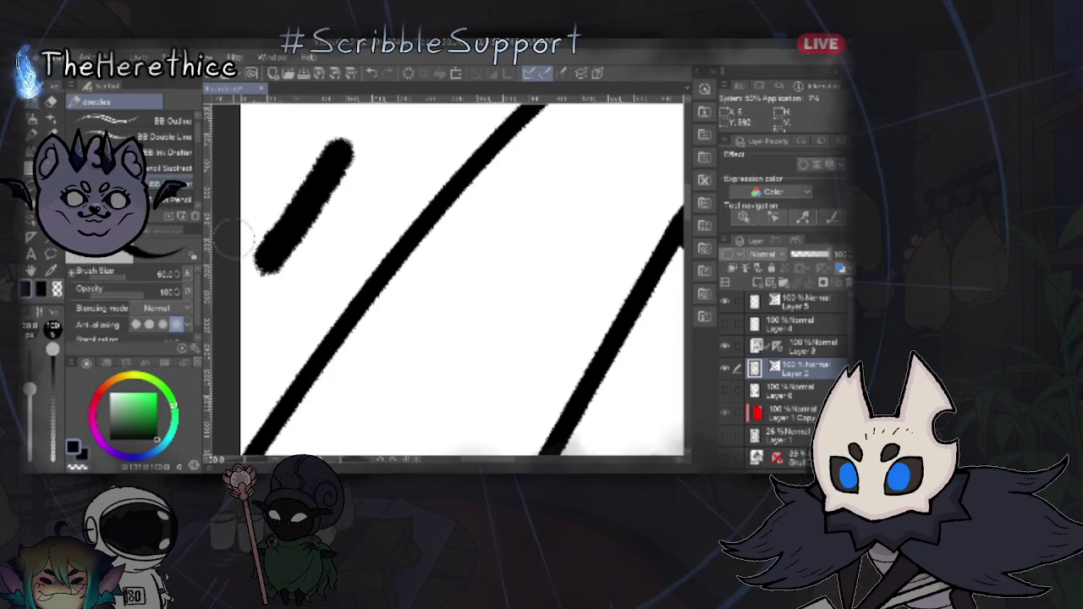
key(ctrl+z)
scroll(174, 176, down, 2)
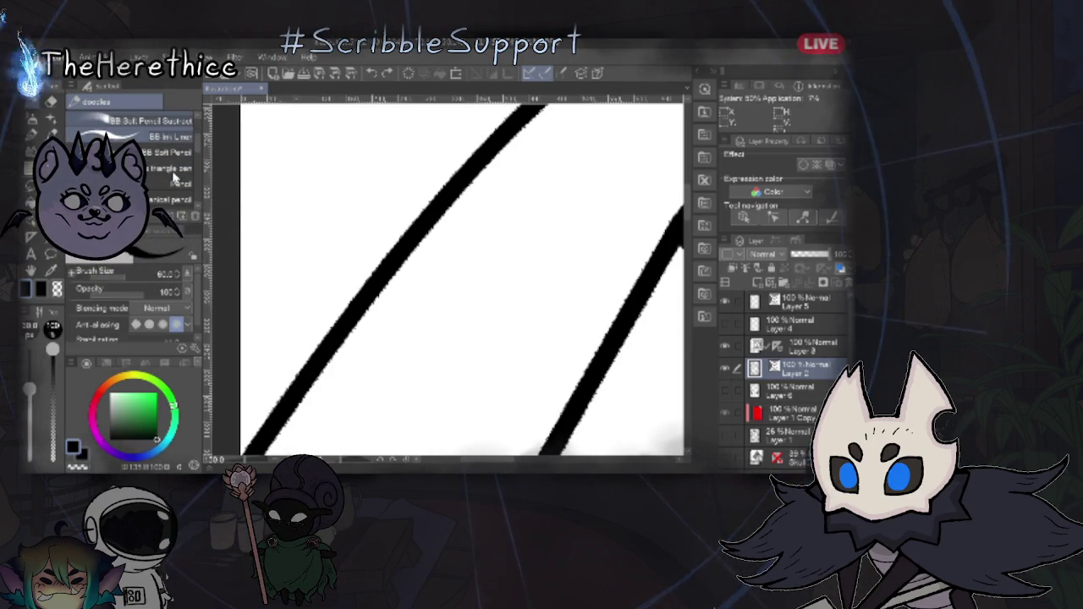
click(174, 172)
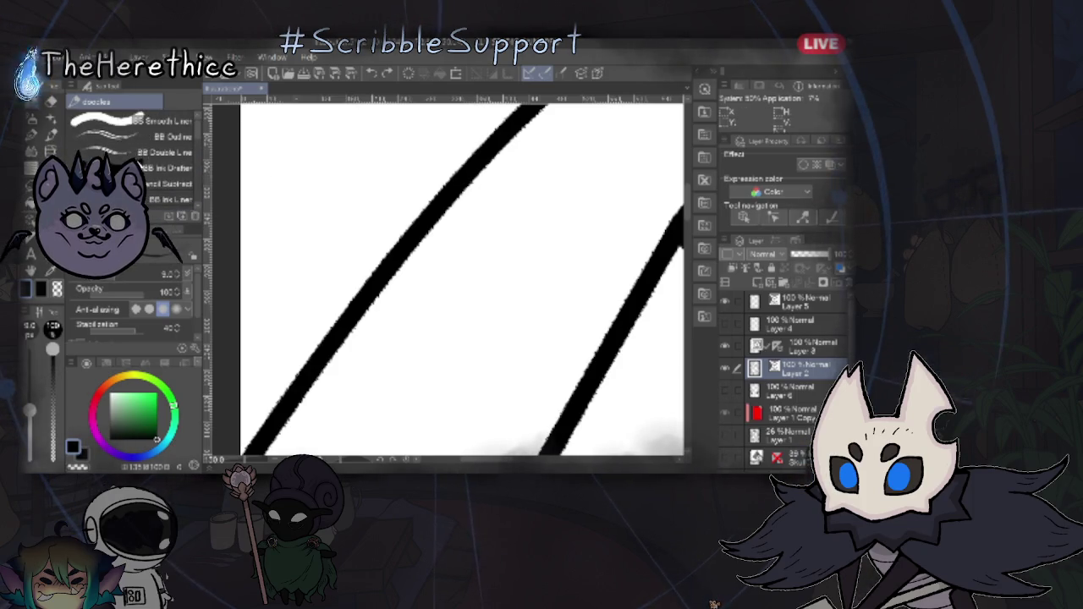
mouse_move(472, 303)
mouse_down()
mouse_move(274, 145)
mouse_move(387, 177)
mouse_move(490, 256)
mouse_move(382, 242)
mouse_move(551, 295)
mouse_move(268, 294)
mouse_up()
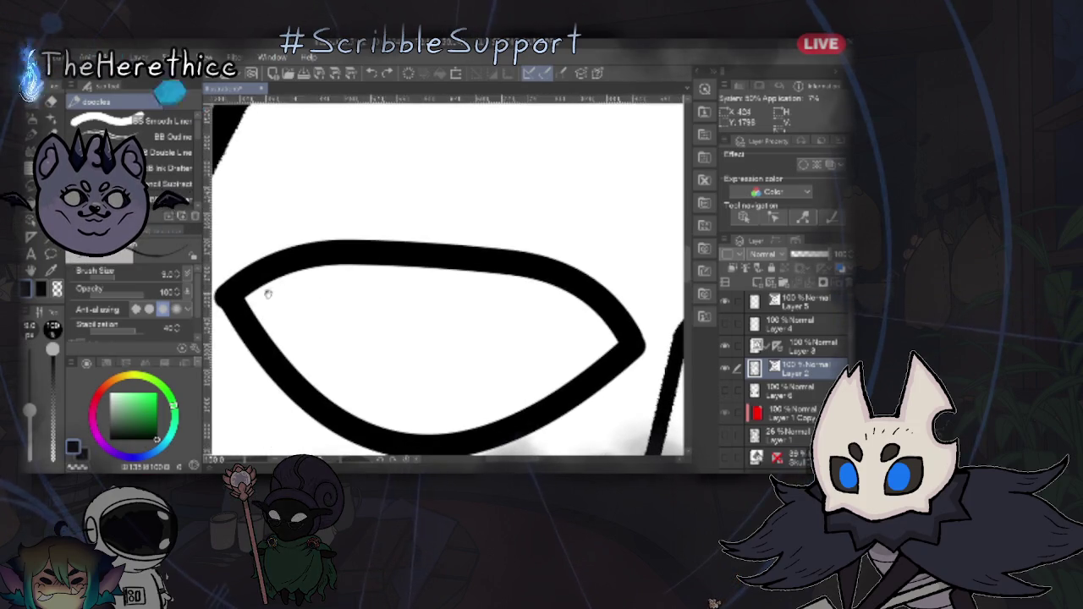
- Browse the Sub Tool brush list and the standard Pen group, then return to the doodles set
scroll(450, 269, up, 1)
scroll(443, 254, up, 2)
scroll(445, 254, up, 2)
scroll(448, 260, down, 1)
scroll(449, 261, down, 3)
scroll(449, 261, down, 1)
scroll(450, 261, up, 1)
scroll(452, 260, up, 1)
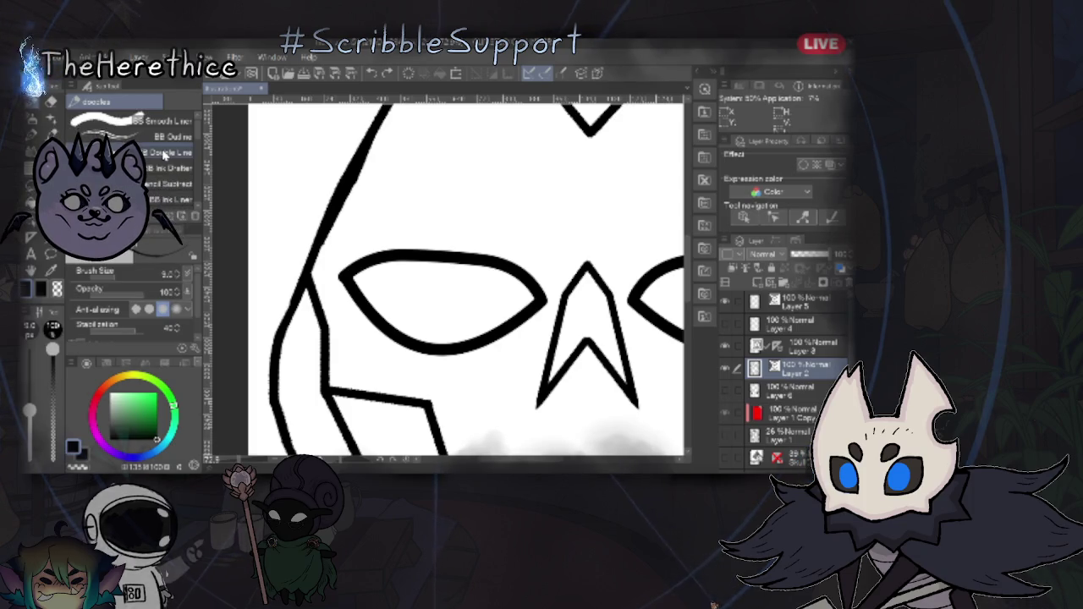
scroll(154, 176, down, 1)
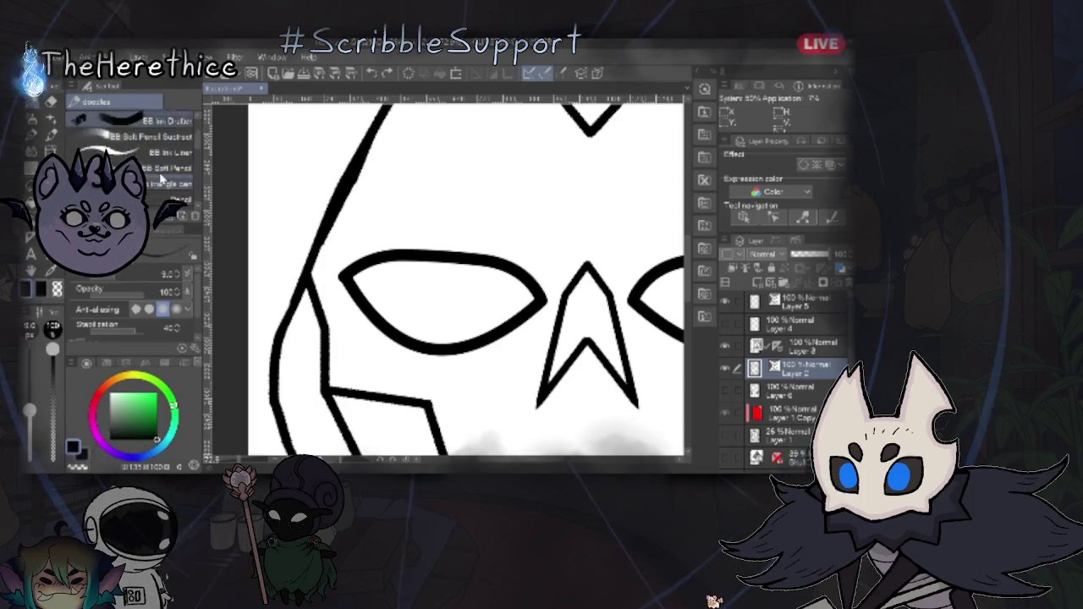
scroll(161, 180, down, 3)
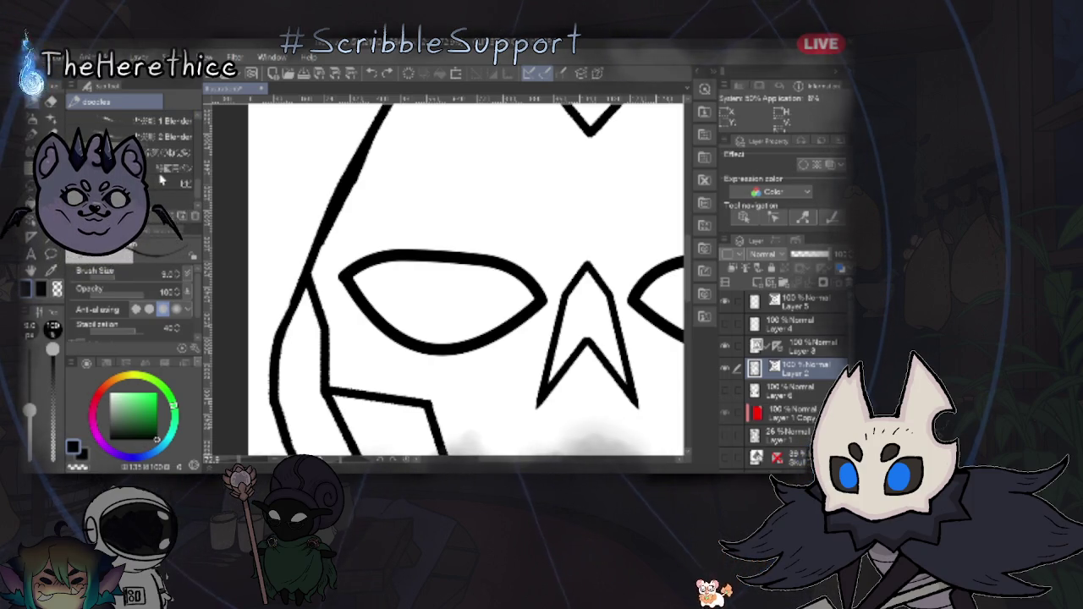
scroll(161, 176, up, 3)
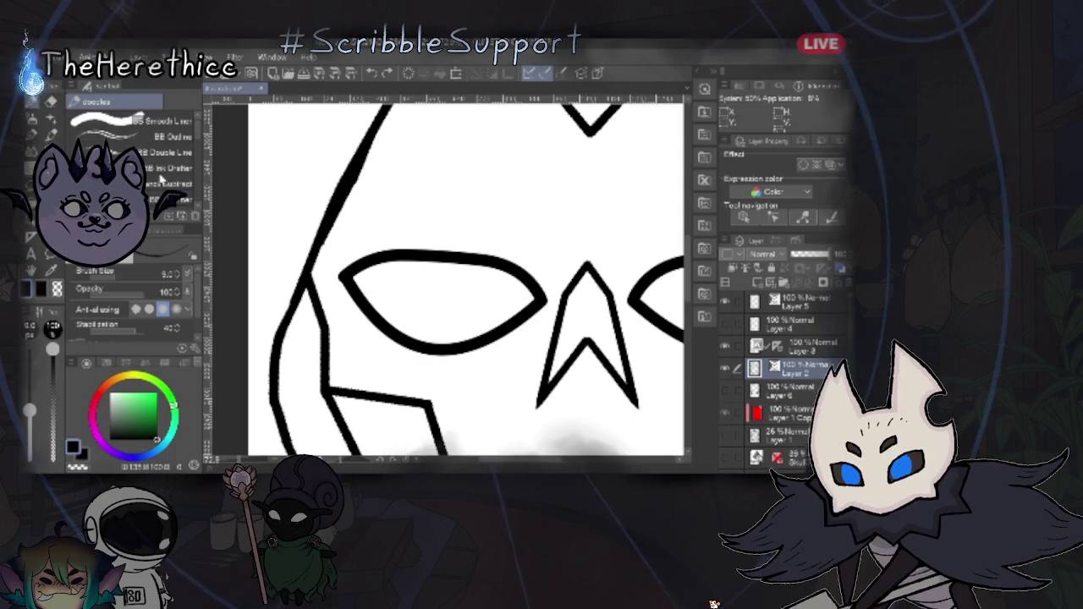
click(34, 134)
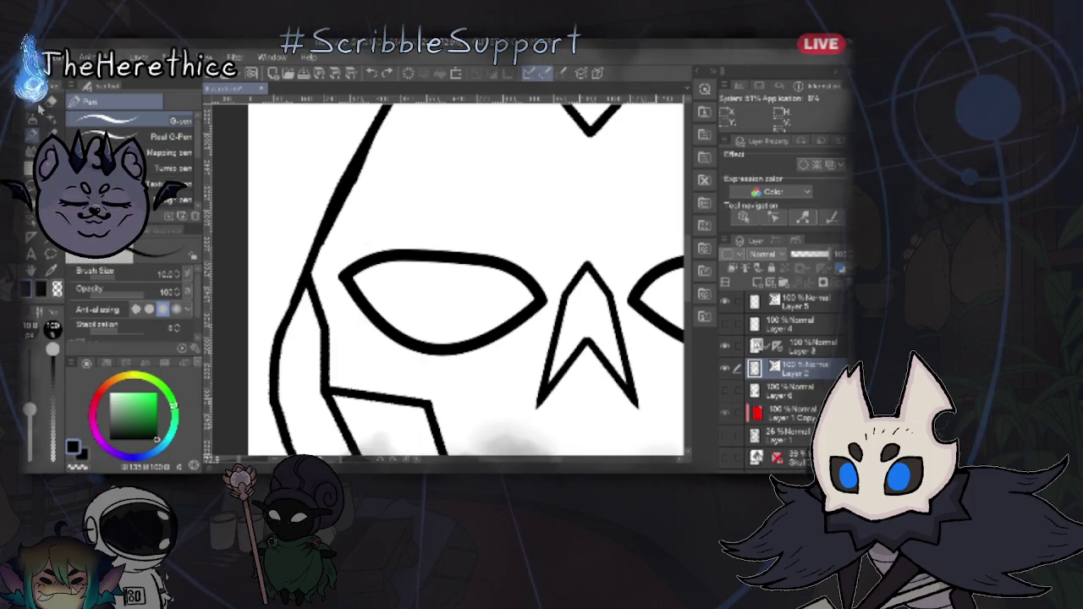
key(p)
- Reselect BB Smooth Liner and make Layer 3 the working layer
scroll(143, 146, up, 2)
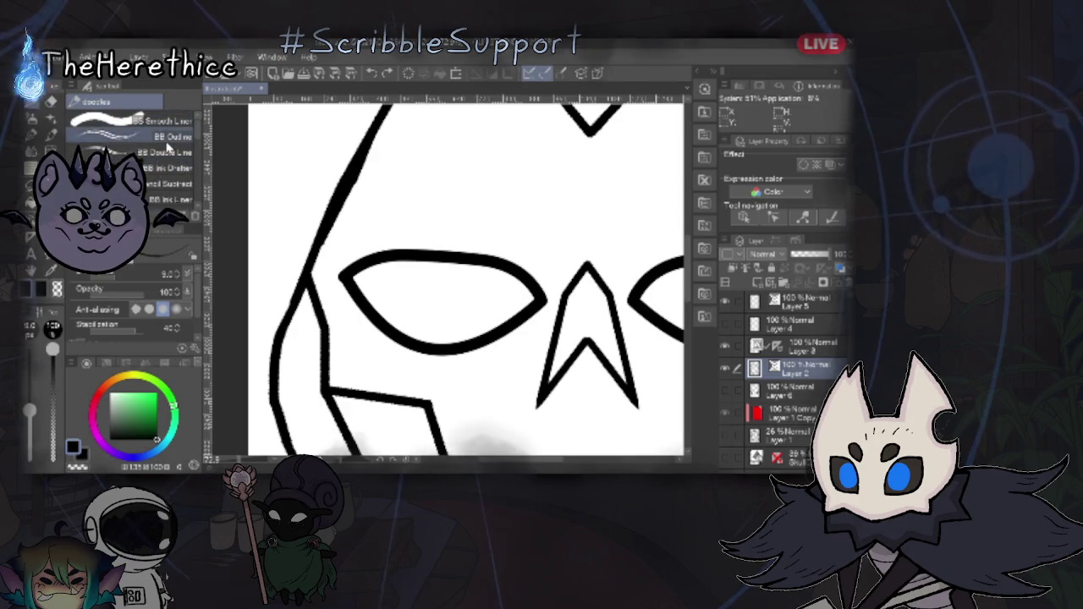
click(145, 127)
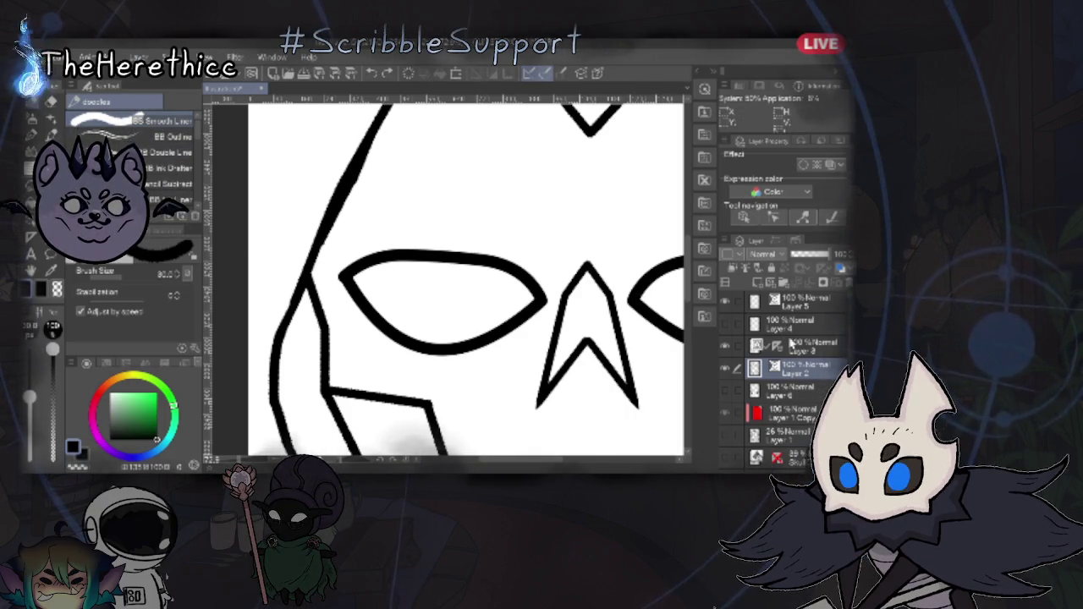
click(762, 347)
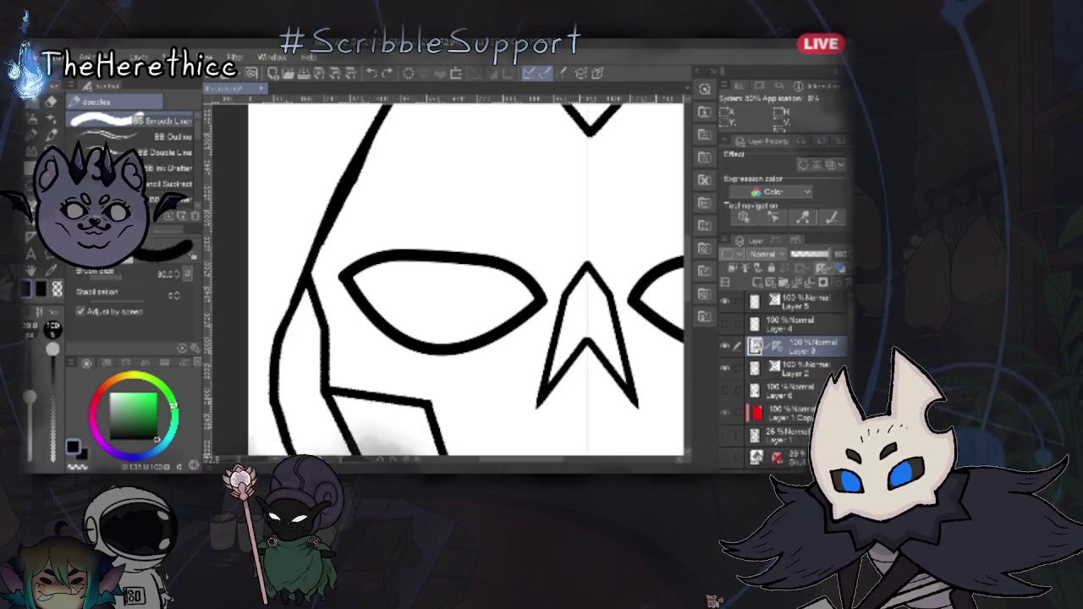
key(o)
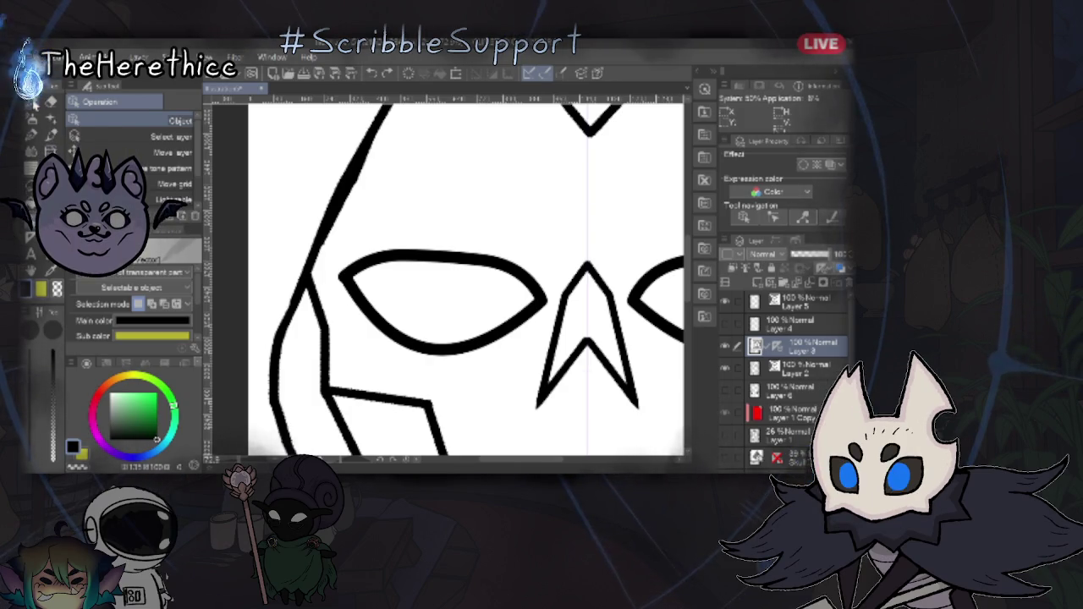
- With the Object tool, scroll Tool property down to the Brush Size, Brush shape and Mode rows
key(p)
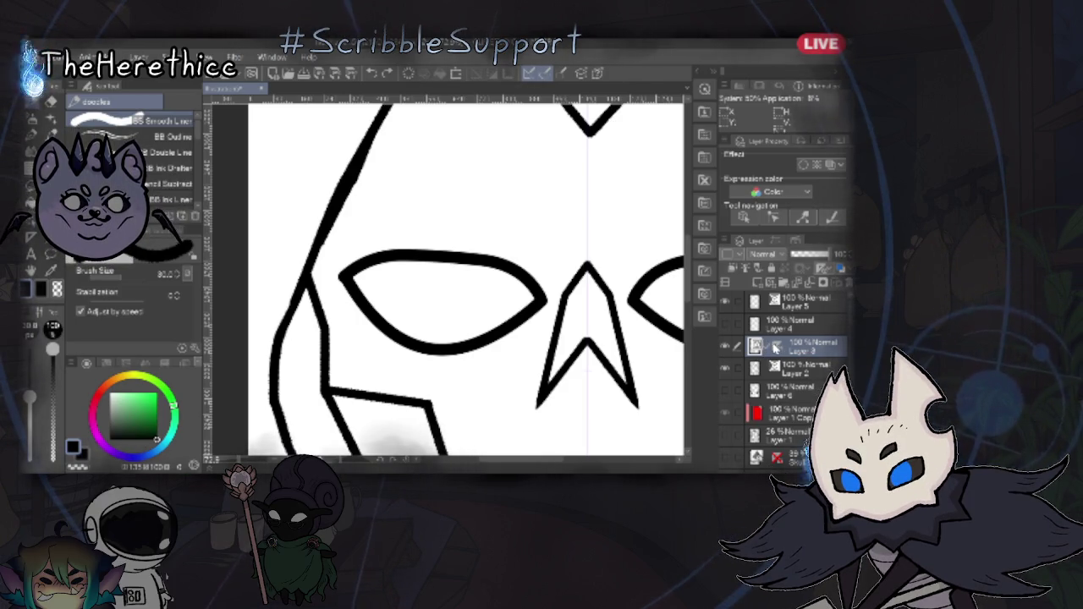
key(o)
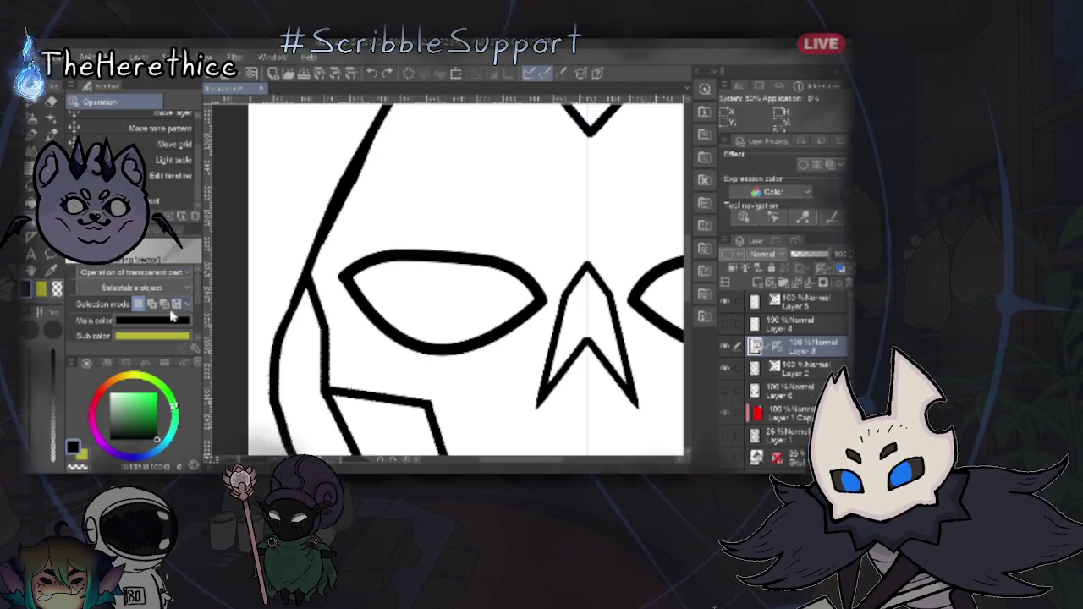
scroll(76, 306, down, 1)
scroll(85, 307, down, 1)
scroll(94, 308, down, 1)
scroll(102, 309, down, 1)
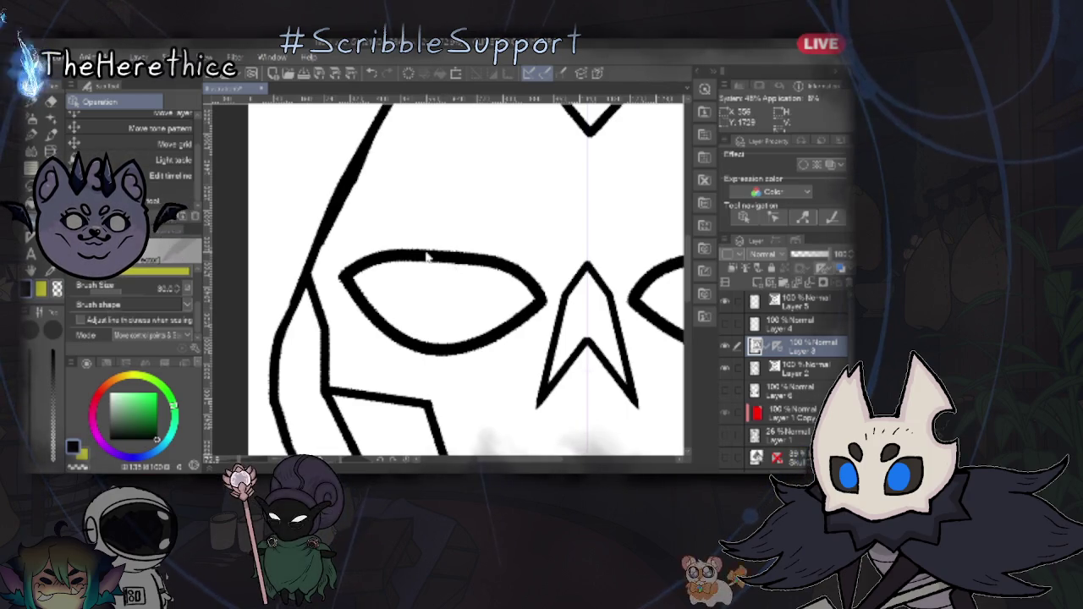
- Try rough, tapered, uniform and dotted brush shapes, undo the dotted one, and zoom out to the skull
scroll(428, 261, up, 4)
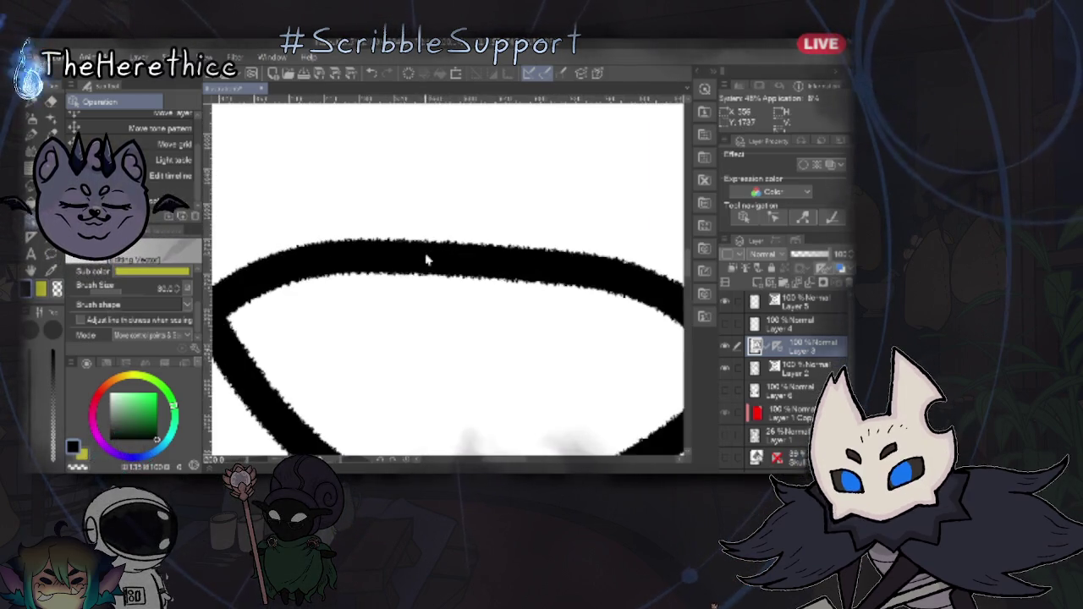
scroll(426, 254, down, 3)
scroll(248, 306, up, 2)
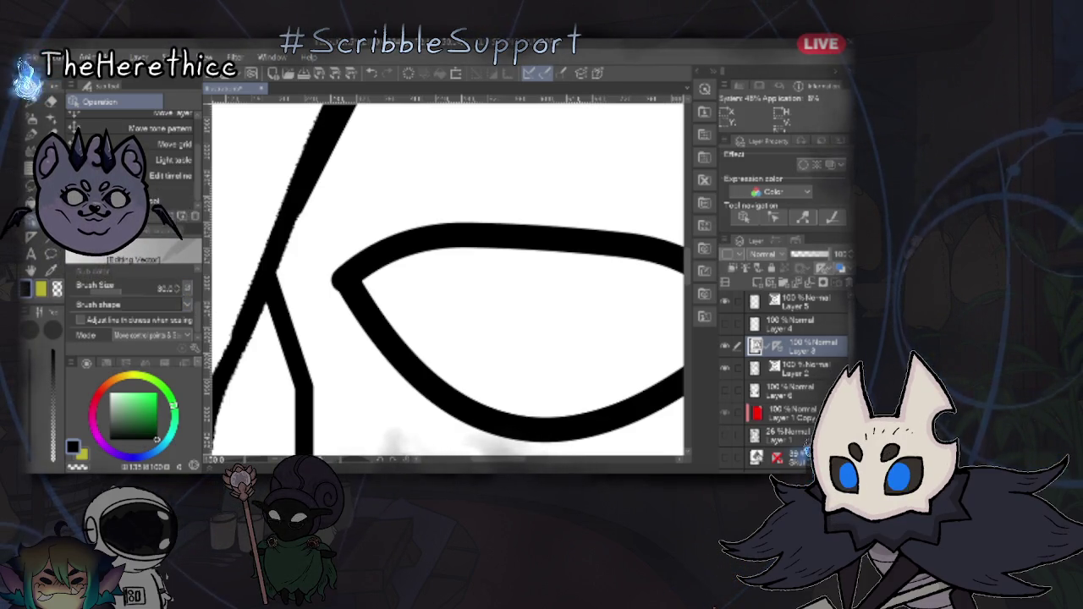
click(179, 306)
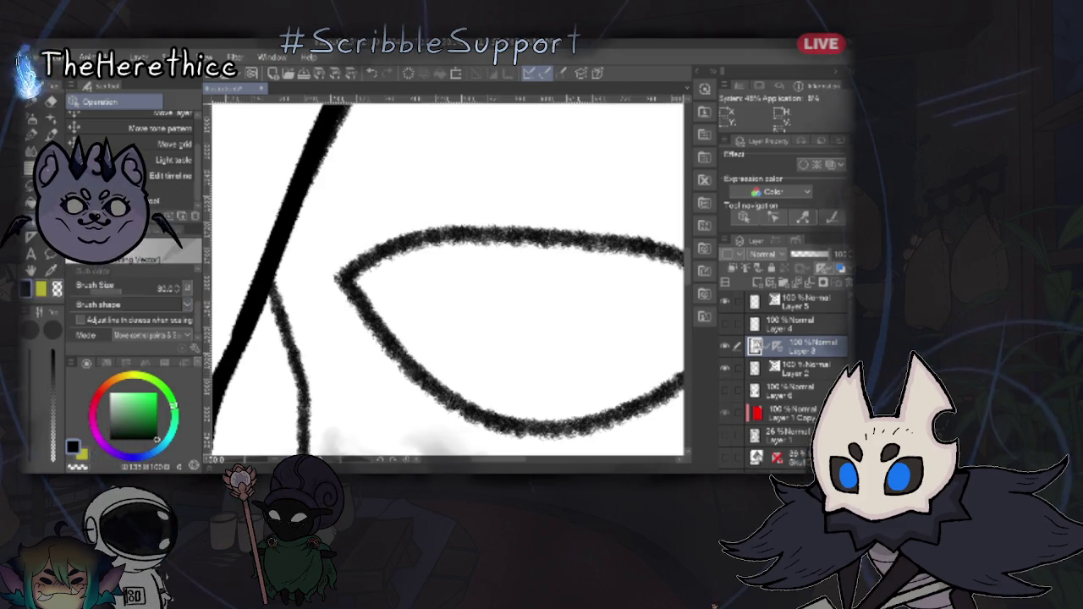
click(167, 223)
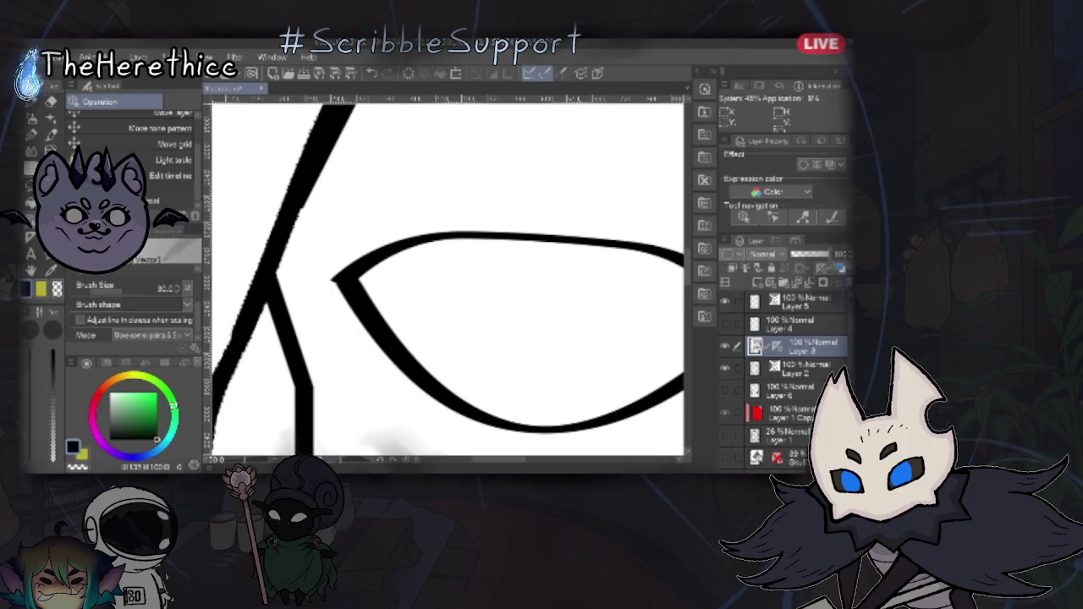
click(167, 271)
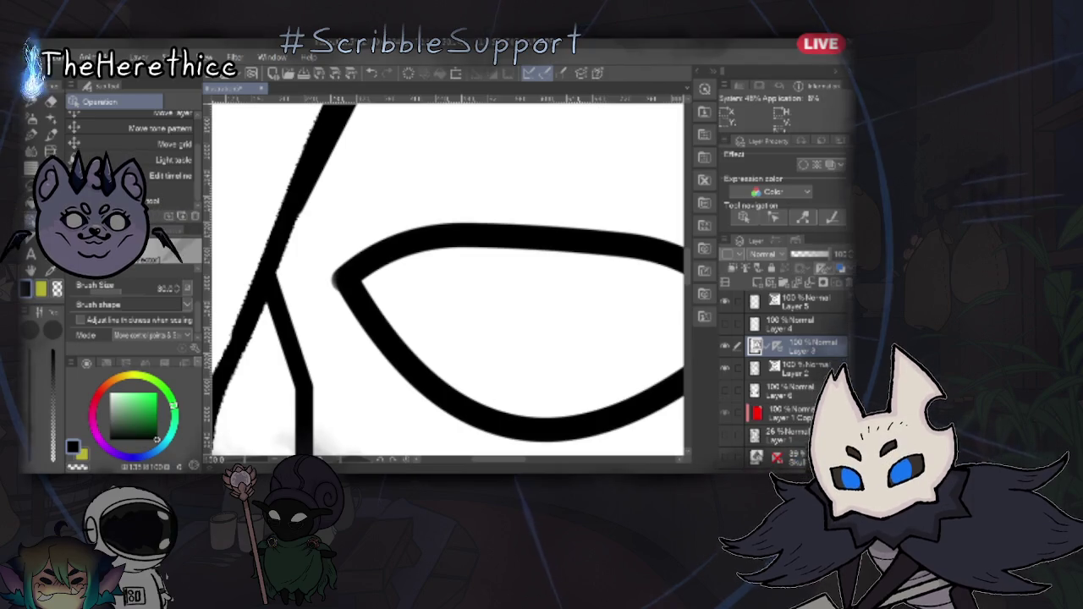
click(149, 304)
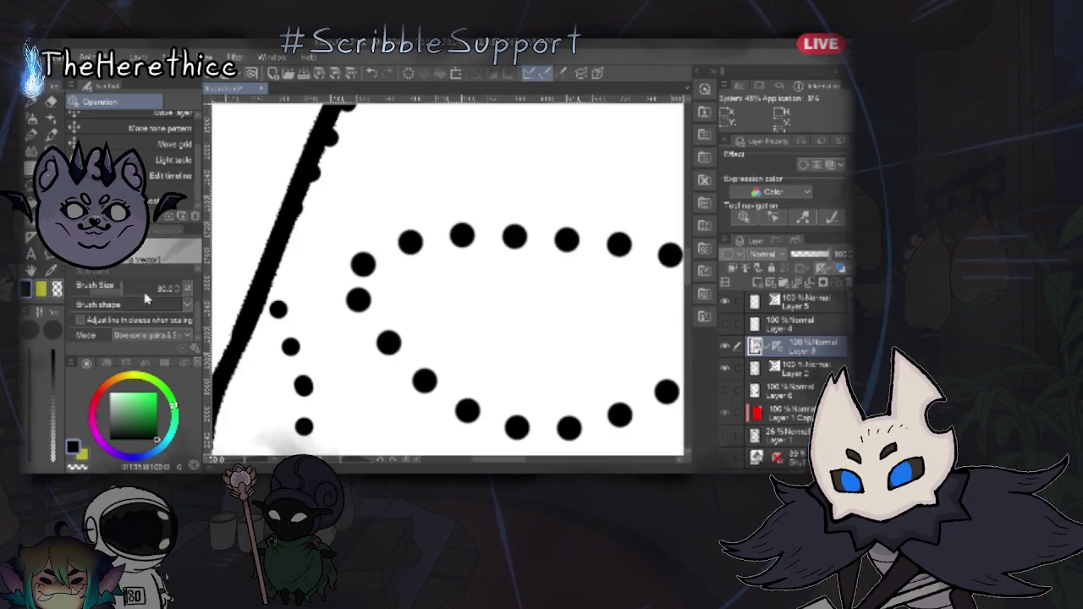
key(ctrl+z)
scroll(604, 260, down, 3)
mouse_move(585, 316)
mouse_down()
mouse_move(516, 313)
mouse_move(382, 272)
mouse_up()
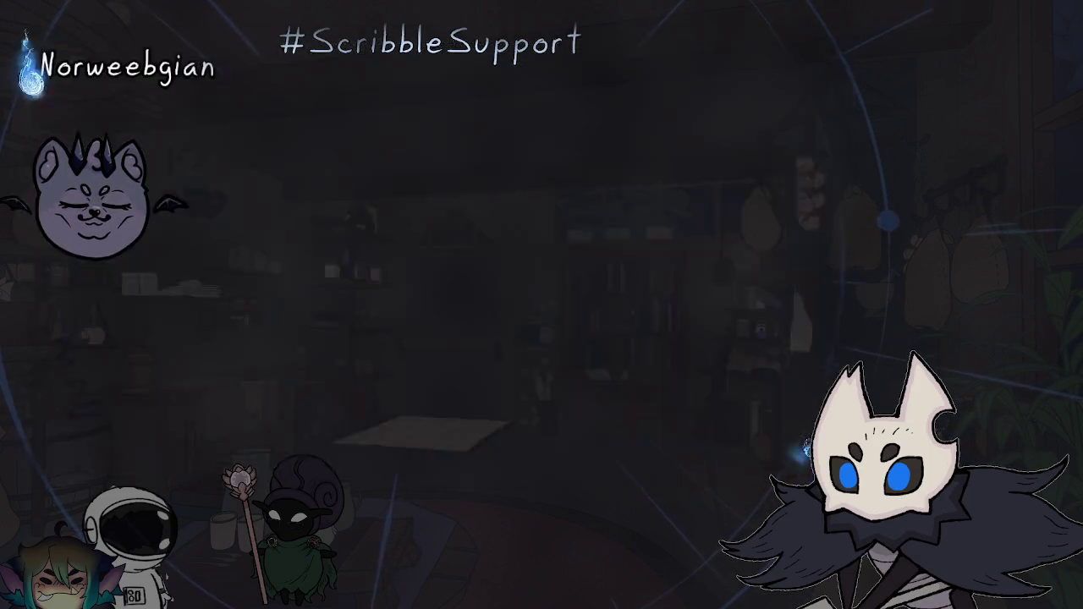
- Switch to the brush tool (B)
key(b)
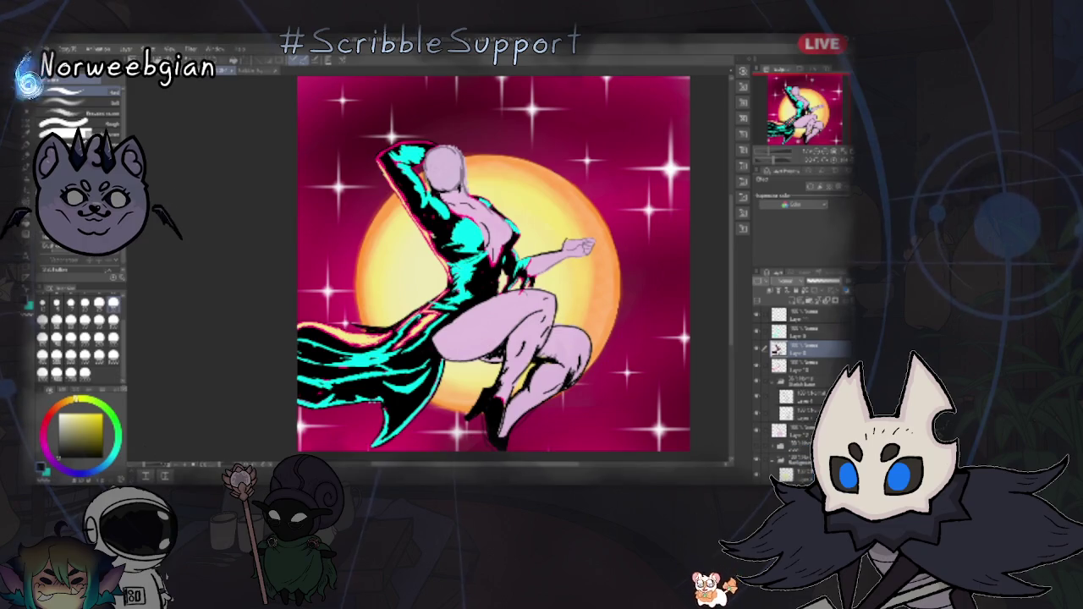
- Inspect the moon illustration's lower layer, raised-fist line art layer, and upper layer
scroll(799, 390, down, 5)
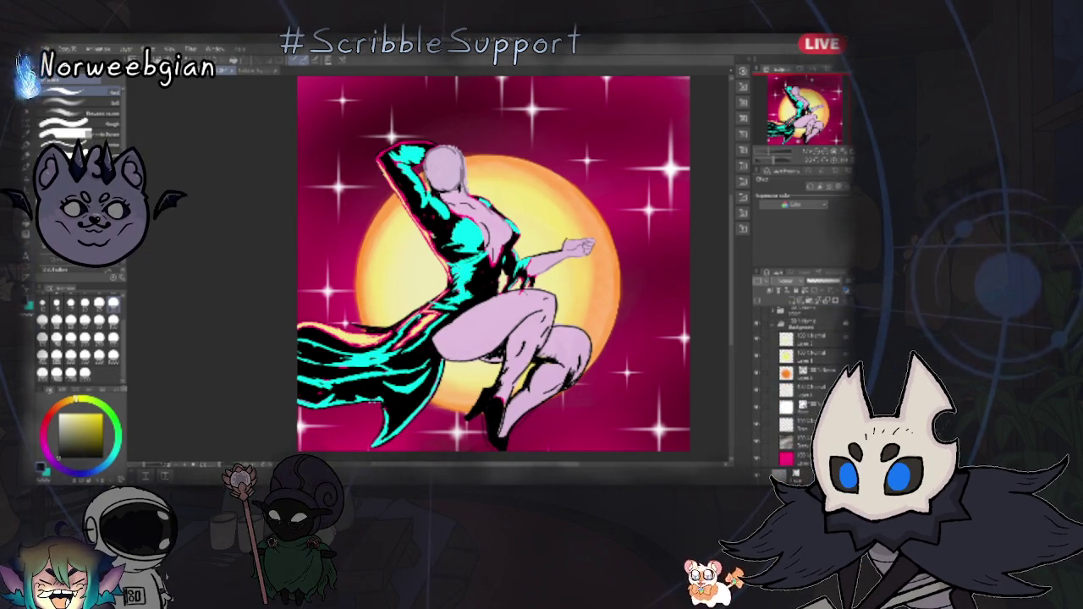
scroll(799, 389, up, 5)
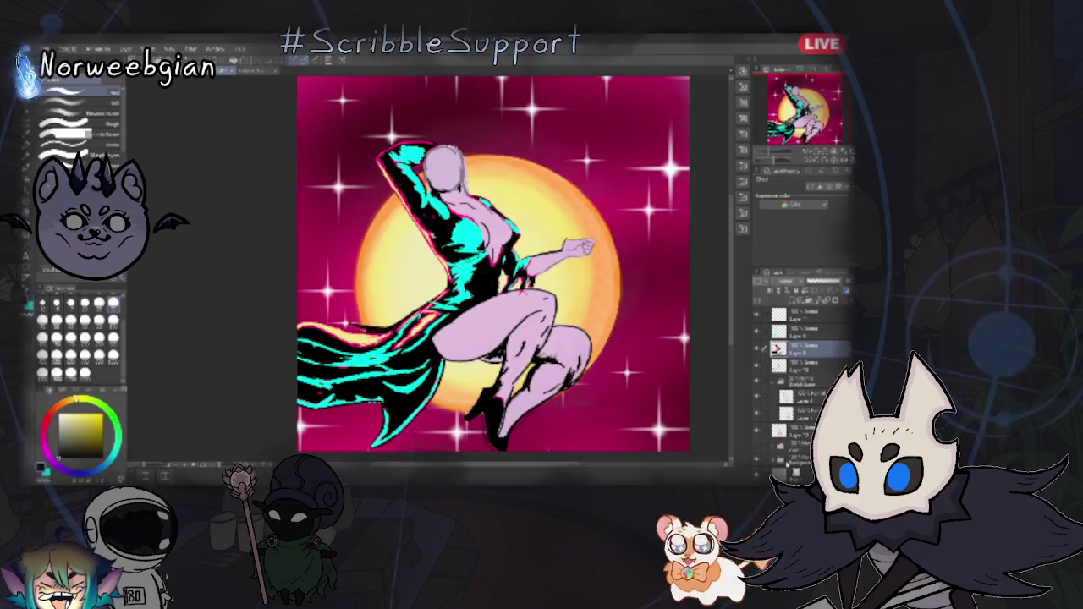
click(791, 445)
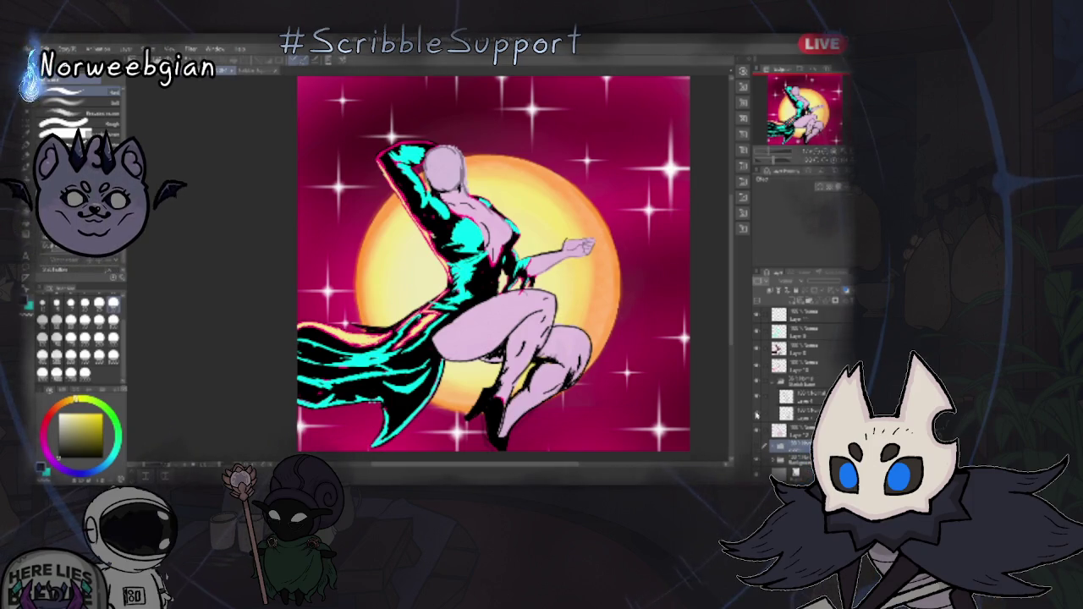
click(805, 413)
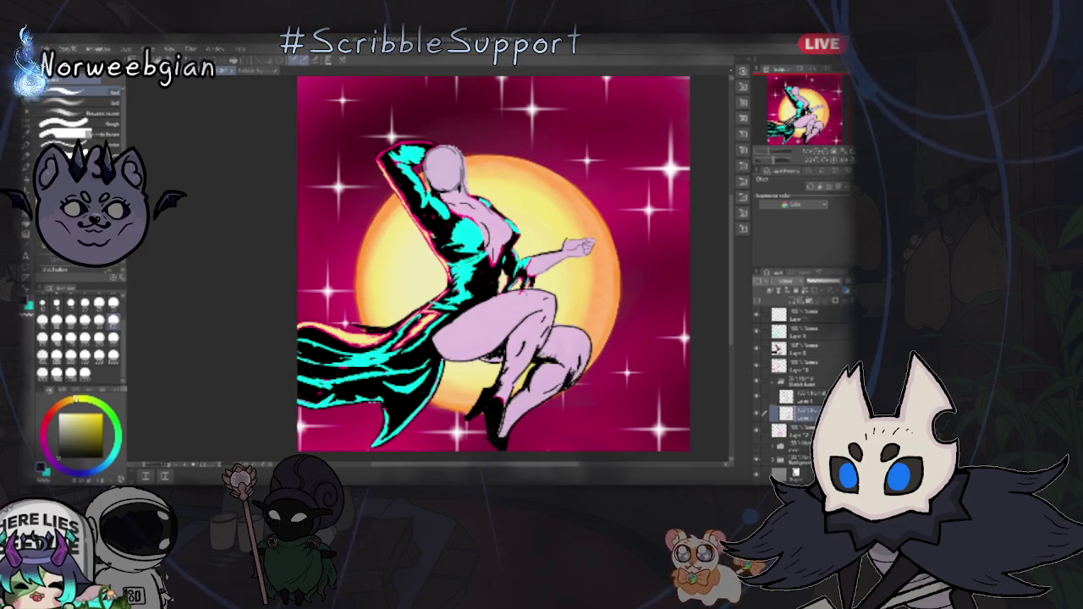
click(778, 347)
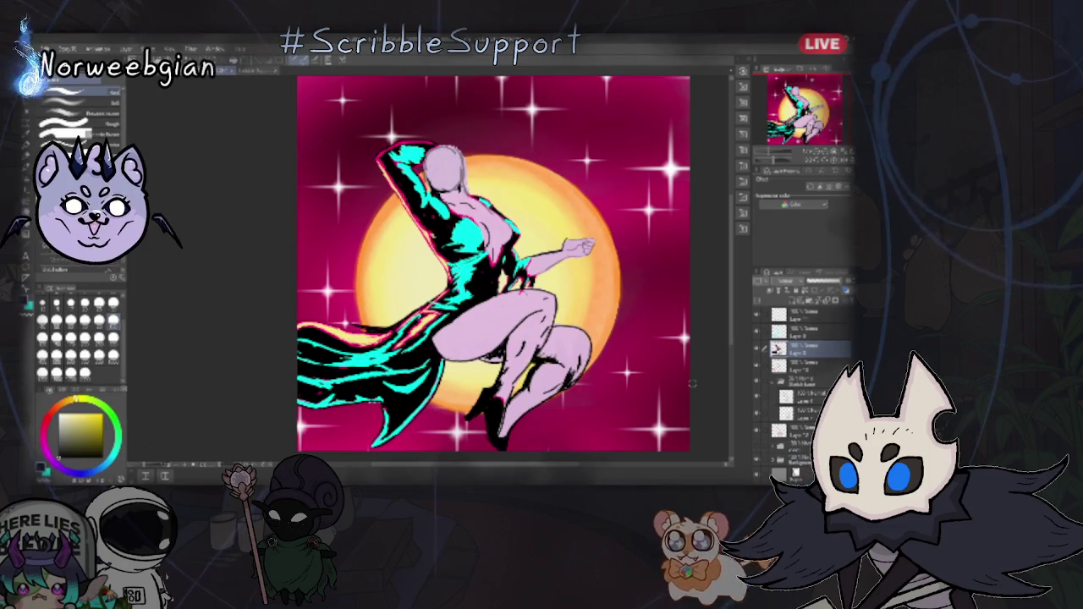
scroll(494, 264, up, 4)
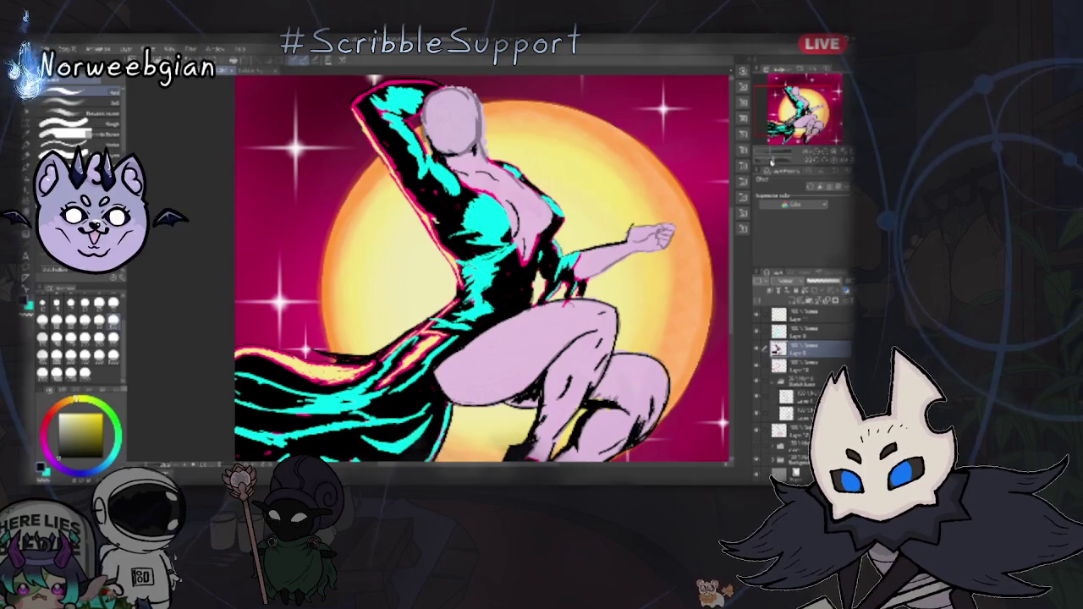
scroll(735, 298, up, 3)
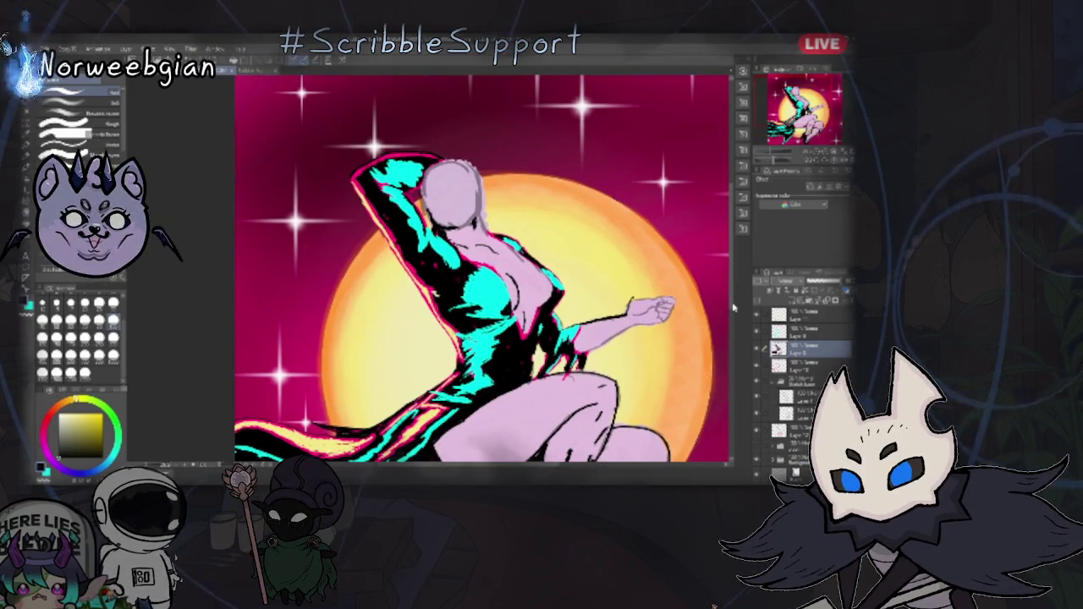
scroll(735, 298, down, 2)
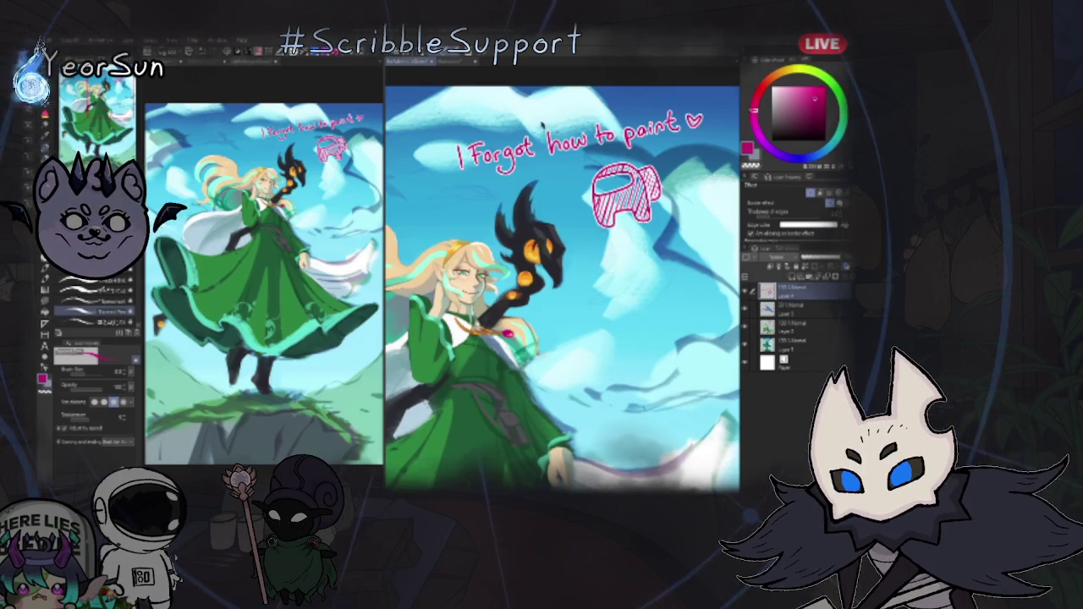
scroll(562, 288, up, 2)
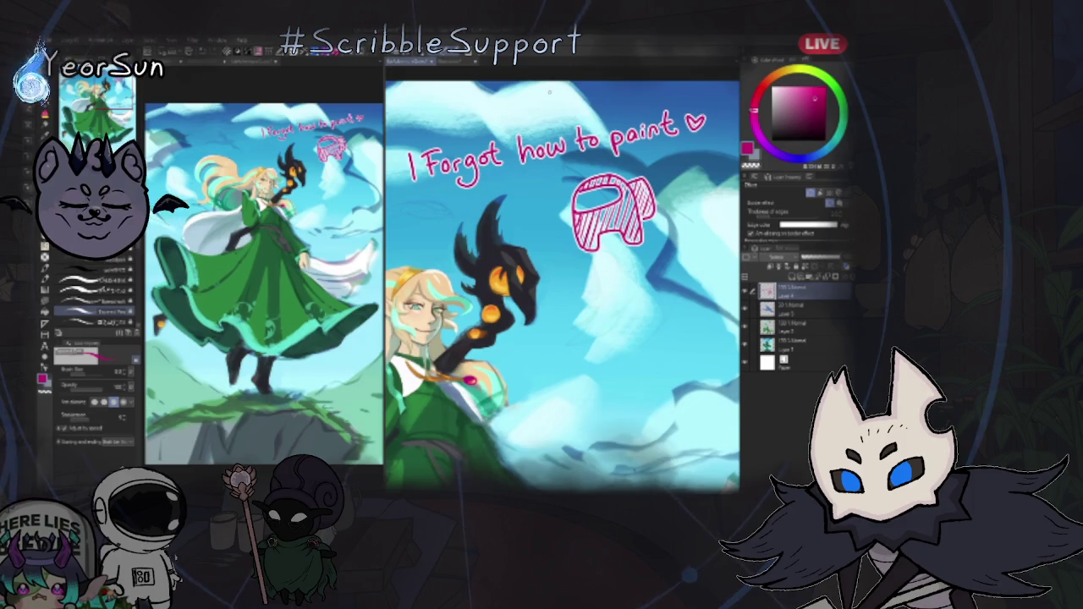
drag(550, 93, 428, 106)
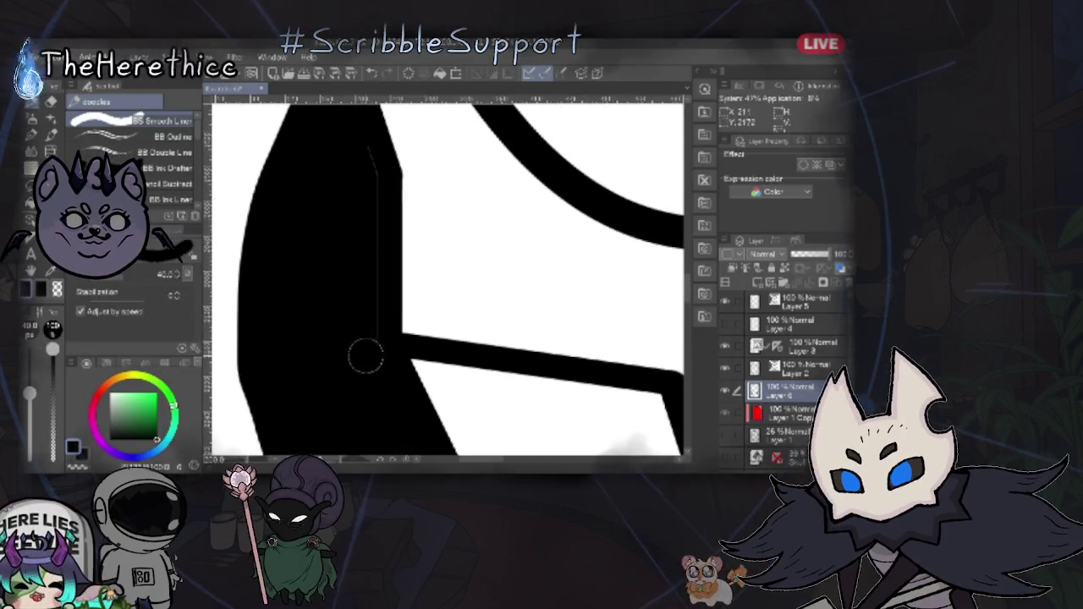
- Rotate and pan the canvas along the black band until the shape stands upright
mouse_move(363, 220)
mouse_down()
mouse_move(327, 256)
mouse_move(333, 290)
mouse_move(398, 355)
mouse_move(318, 296)
mouse_up()
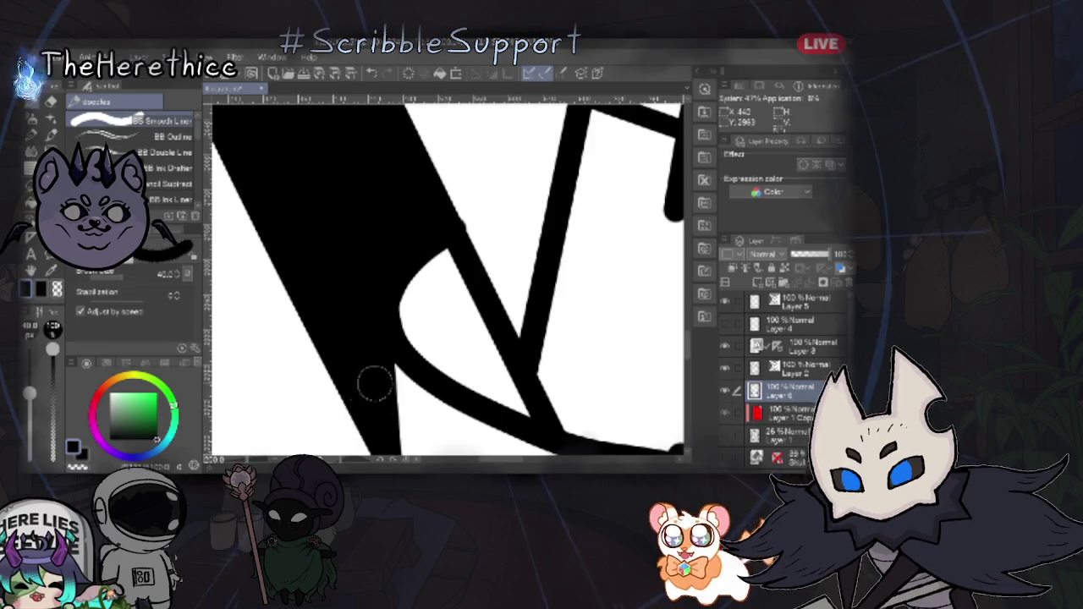
mouse_move(596, 290)
mouse_down()
mouse_move(520, 358)
mouse_move(466, 331)
mouse_move(539, 322)
mouse_move(525, 232)
mouse_move(396, 315)
mouse_up()
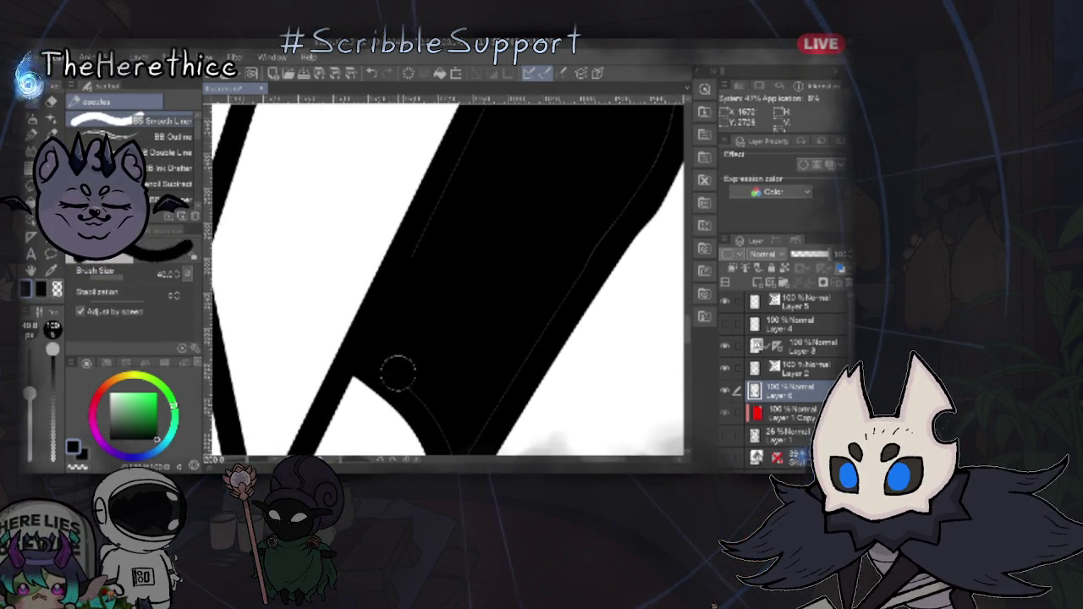
drag(466, 346, 428, 363)
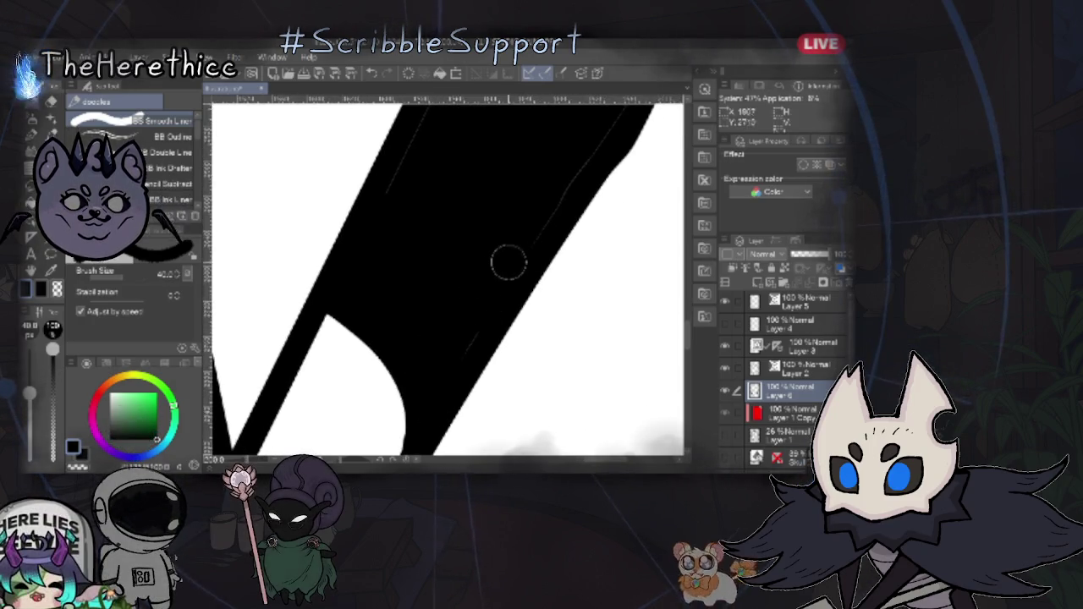
drag(543, 205, 427, 356)
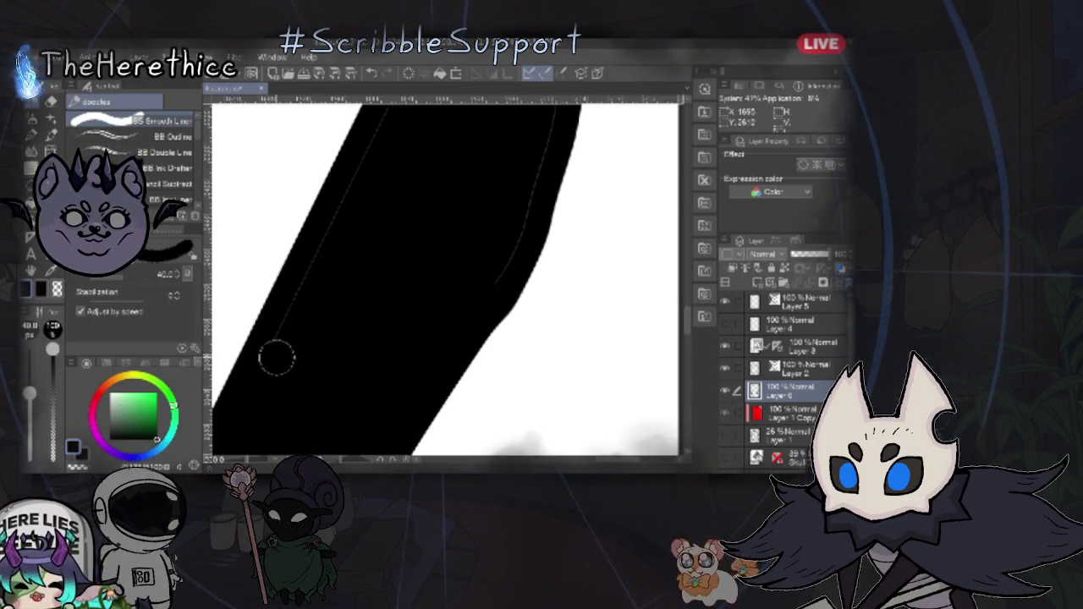
mouse_move(487, 273)
mouse_down()
mouse_move(431, 331)
mouse_move(254, 372)
mouse_up()
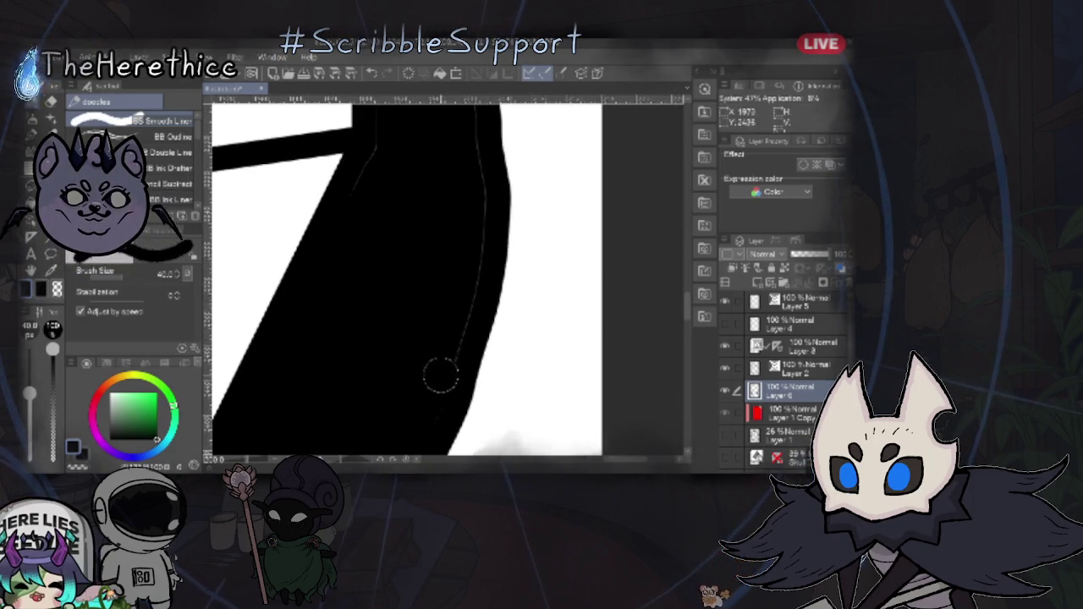
mouse_move(474, 197)
mouse_down()
mouse_move(403, 387)
mouse_move(310, 375)
mouse_up()
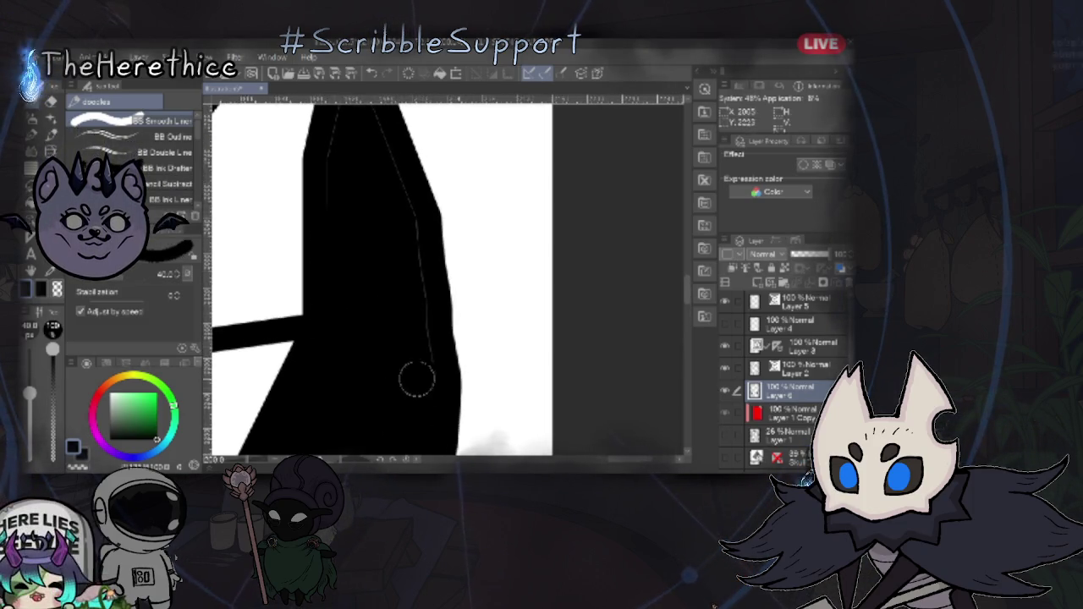
drag(406, 339, 390, 329)
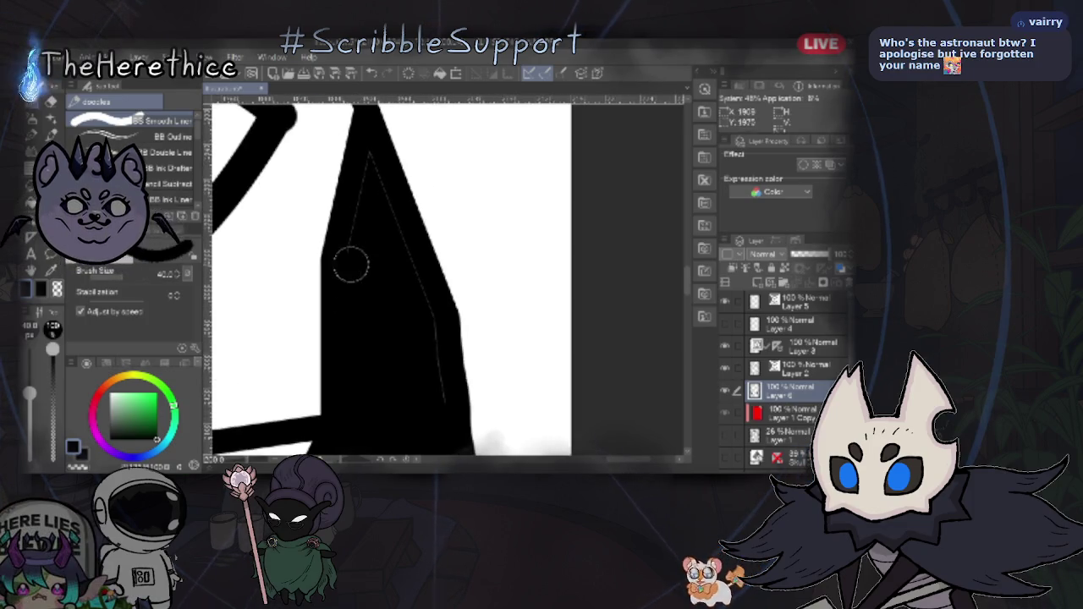
- Paint over the faint grey line inside the black shape and zoom in on the linework
drag(358, 230, 367, 157)
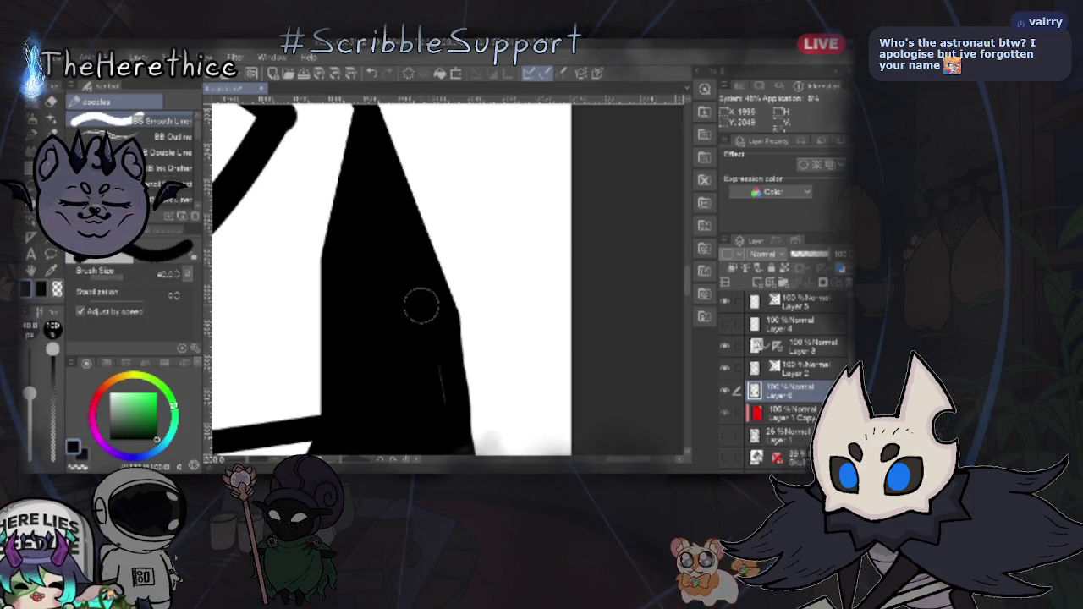
scroll(423, 378, down, 1)
scroll(415, 379, down, 1)
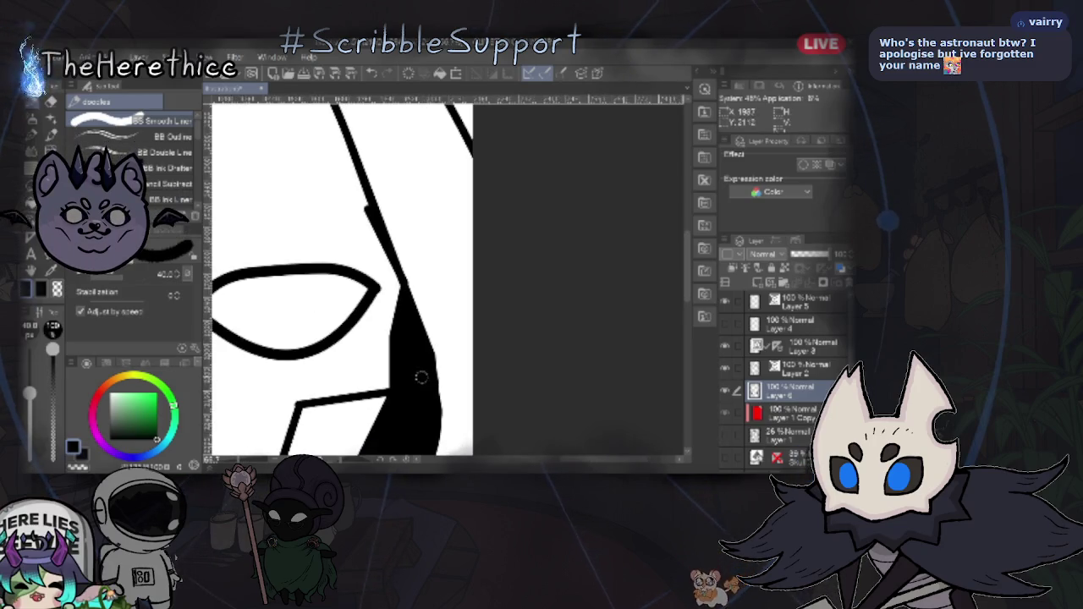
drag(407, 379, 397, 364)
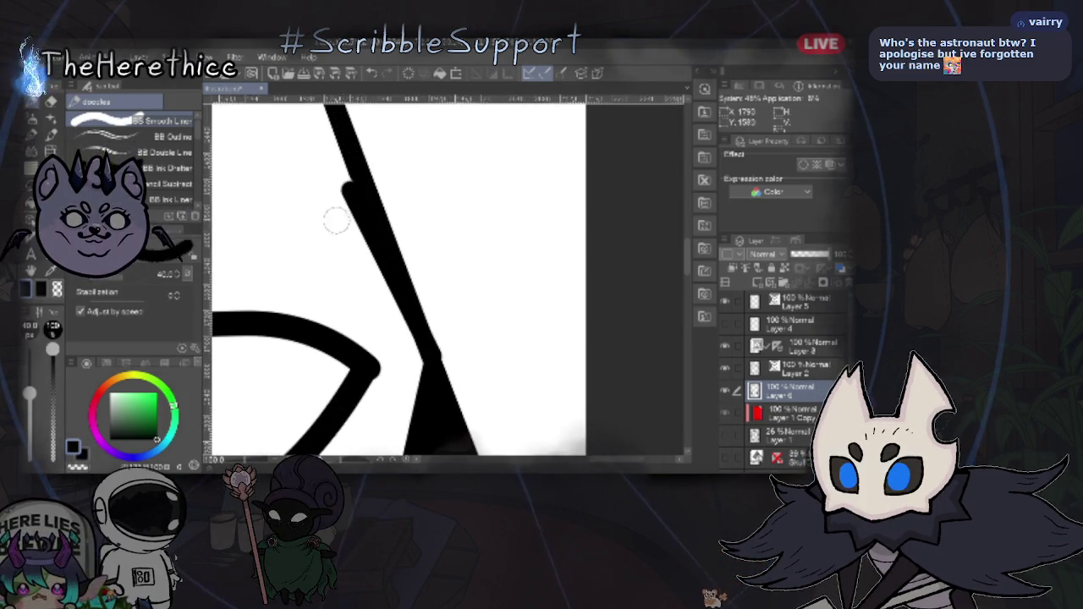
- Select the short vector stroke at the diagonal's lower end and extend its end point down
key(o)
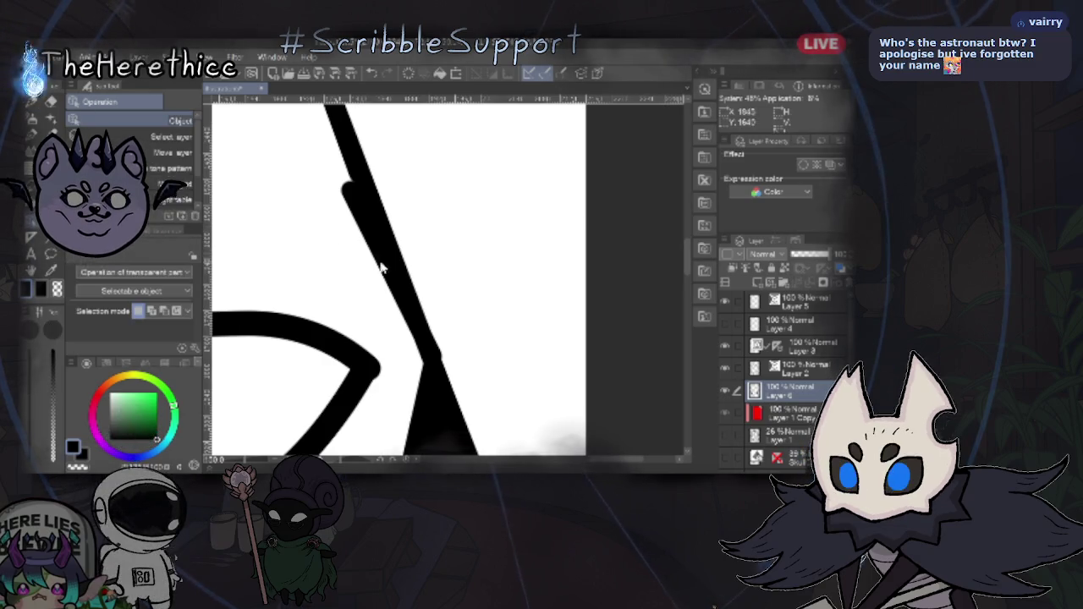
click(380, 259)
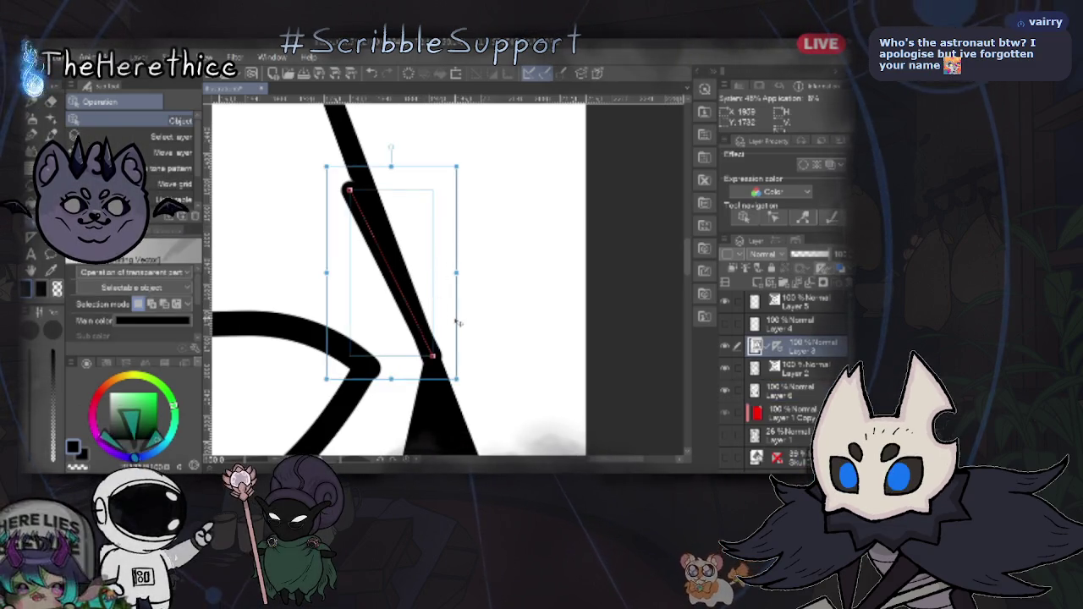
click(329, 259)
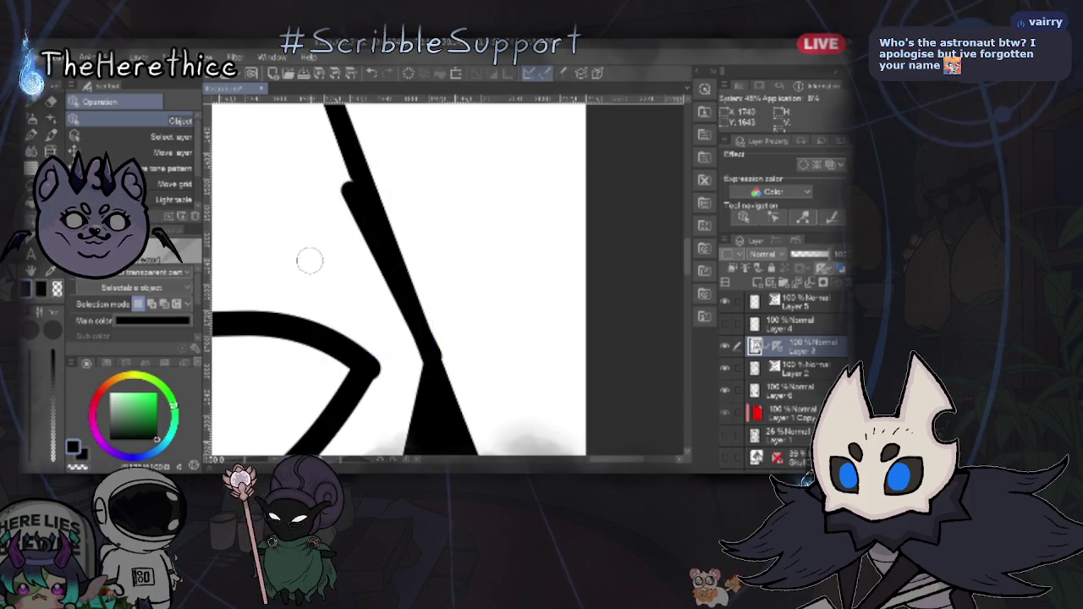
click(427, 340)
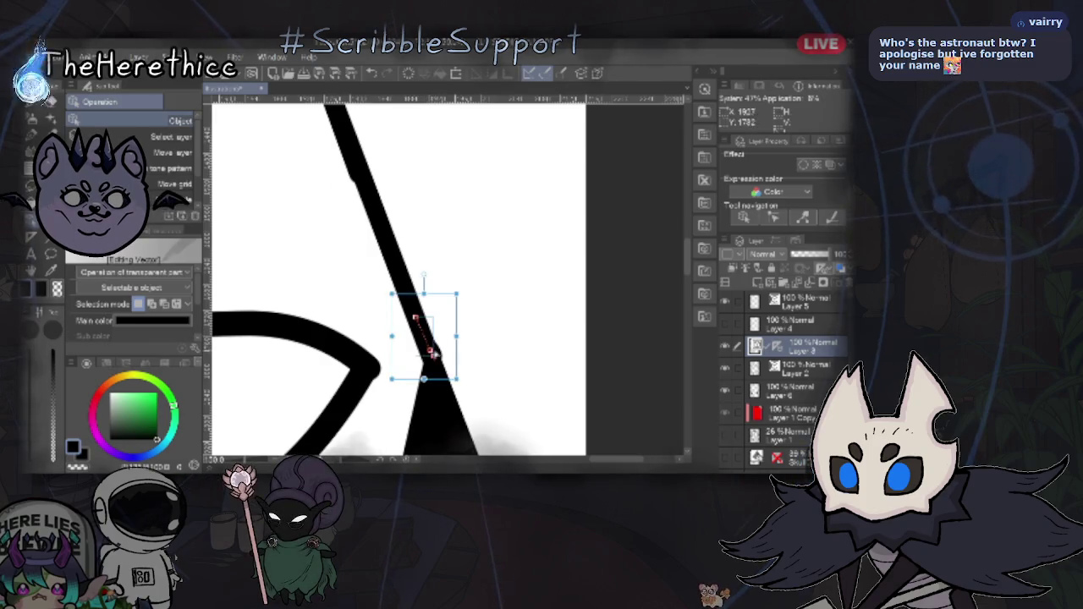
drag(430, 352, 430, 359)
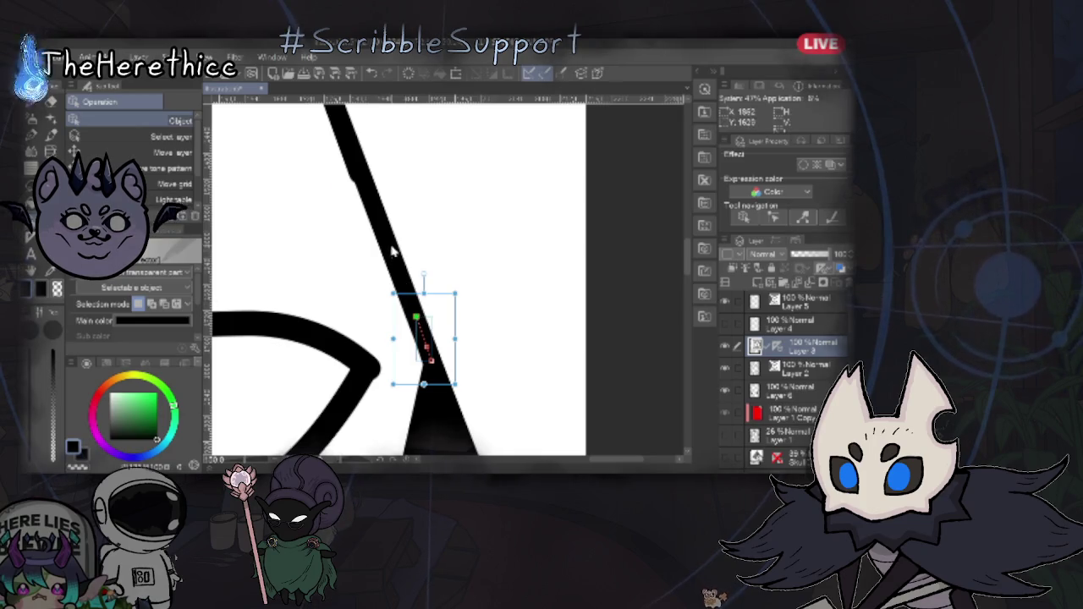
- Move the upper stroke's end point along the diagonal so the strokes join smoothly
click(360, 178)
mouse_move(351, 190)
mouse_down()
mouse_move(408, 317)
mouse_move(419, 314)
mouse_up()
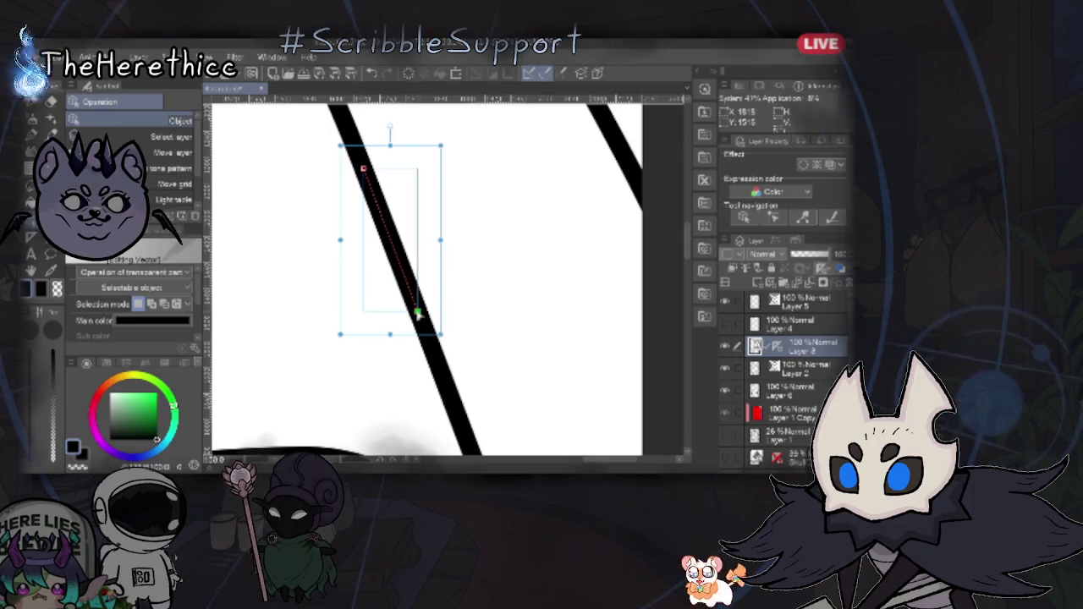
click(501, 297)
scroll(464, 313, up, 3)
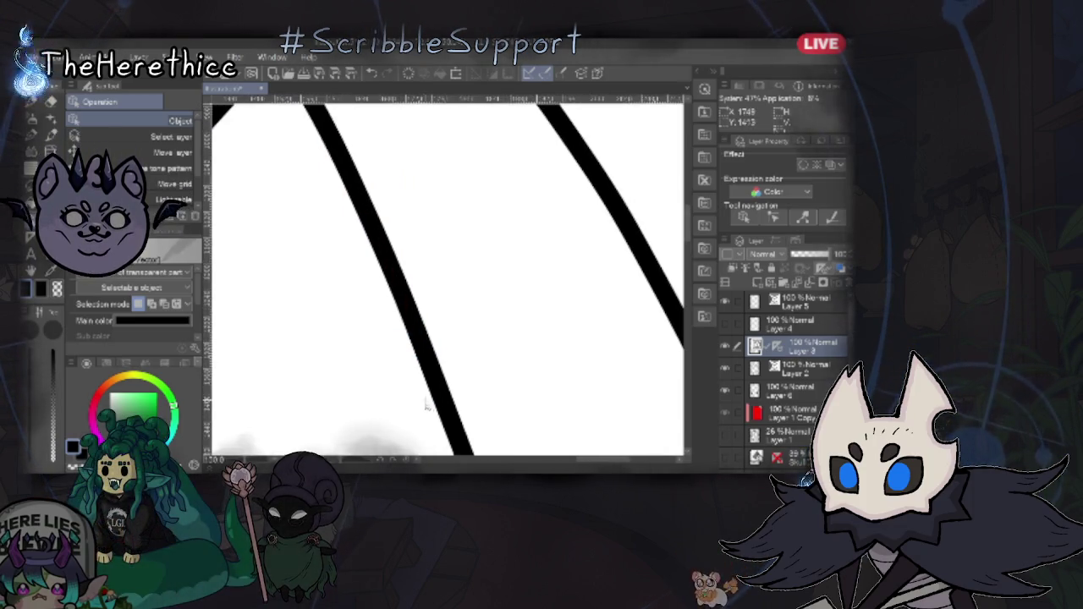
scroll(426, 407, down, 3)
scroll(367, 404, up, 4)
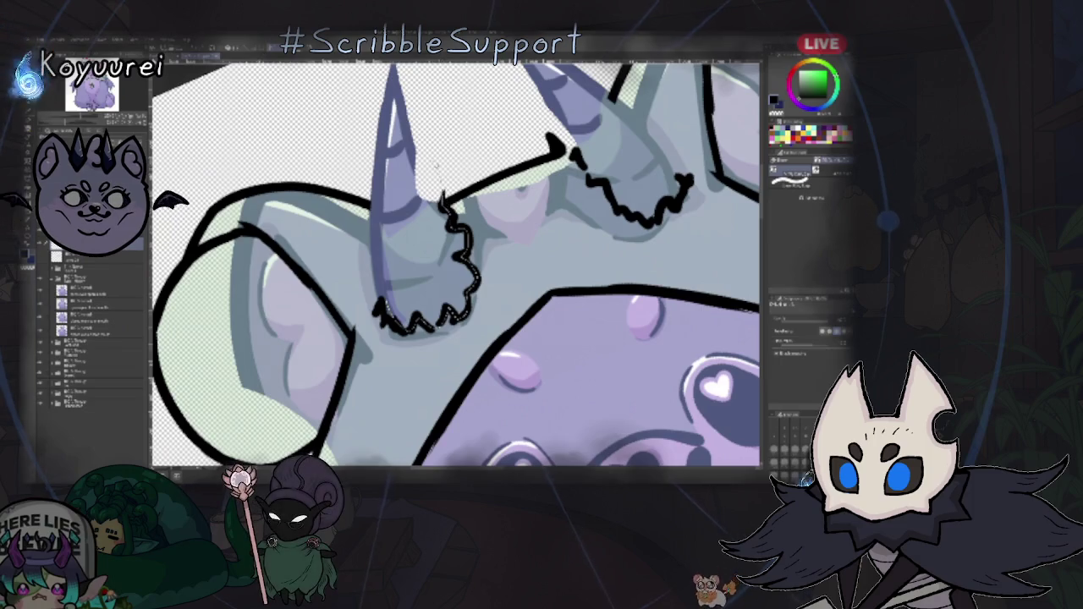
- Try a darker purple fill on the fluffy horn base, then undo it
click(427, 271)
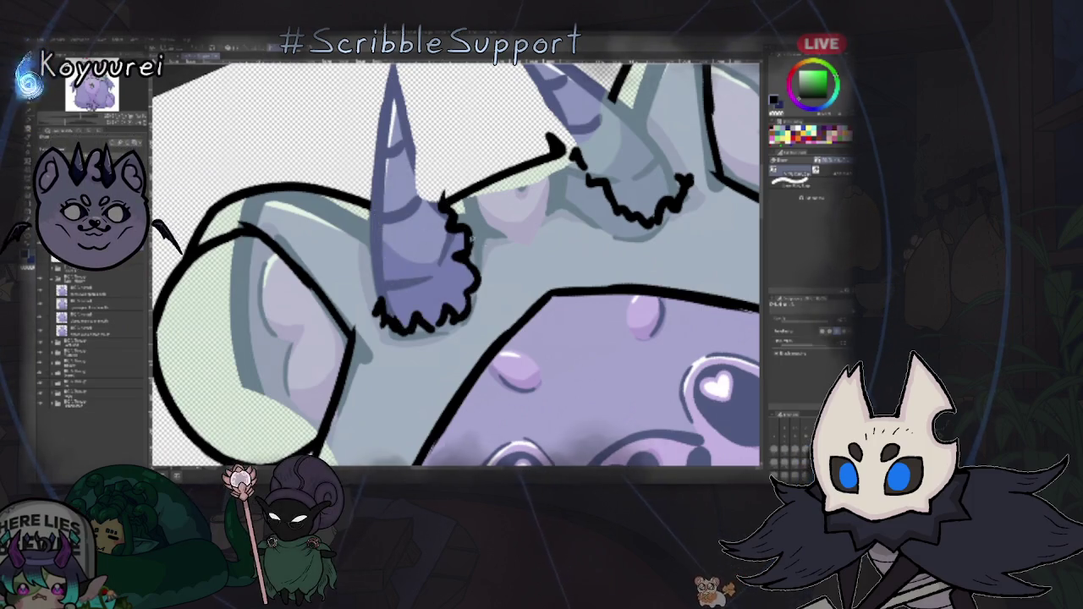
key(ctrl+0)
scroll(457, 339, up, 2)
scroll(457, 338, up, 2)
scroll(487, 301, up, 2)
scroll(486, 300, up, 3)
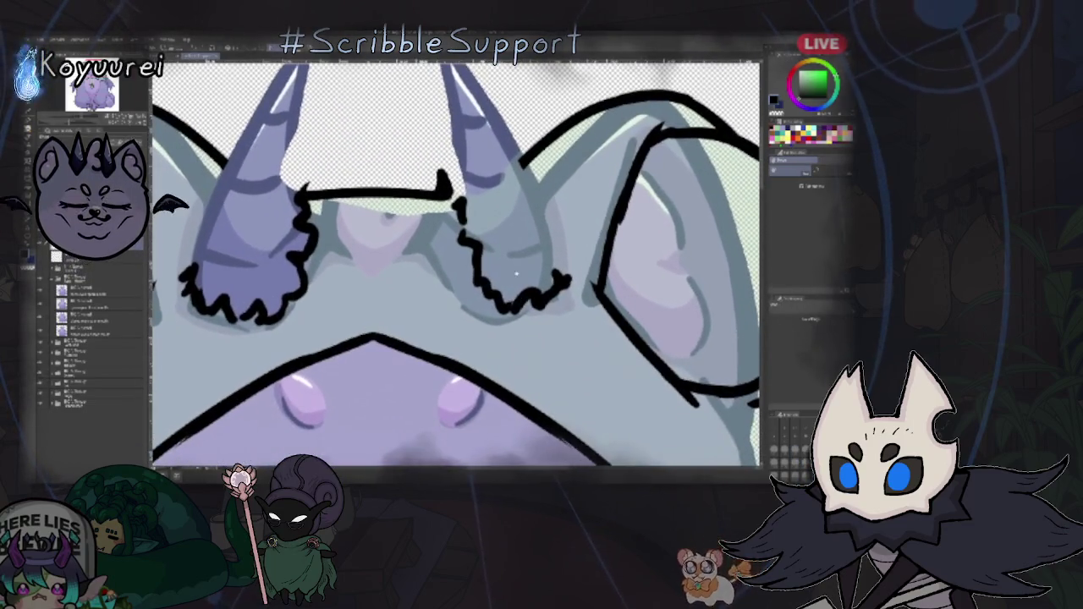
key(p)
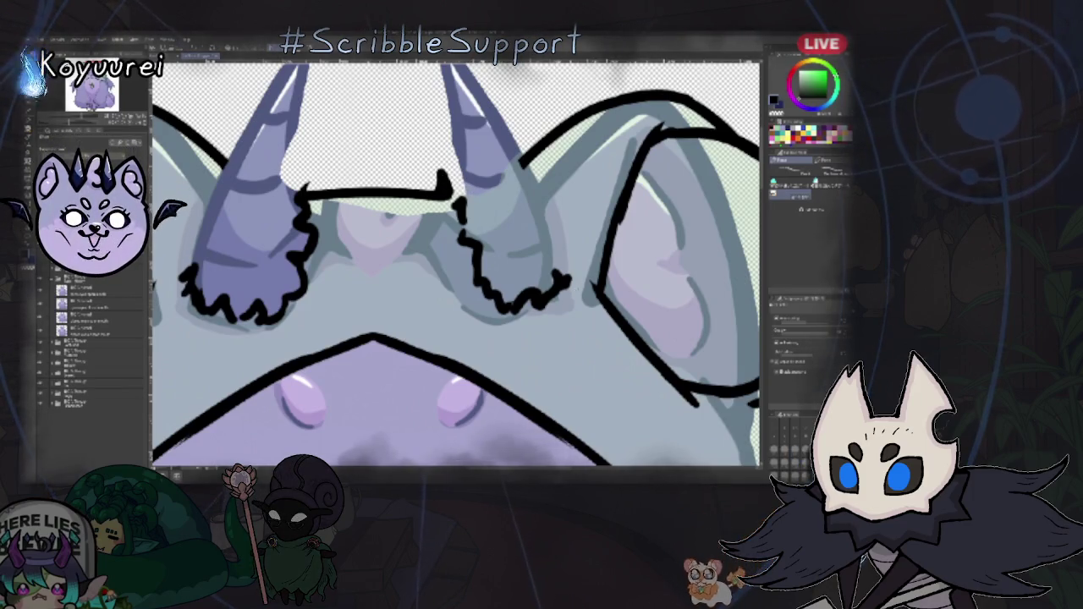
key(ctrl+z)
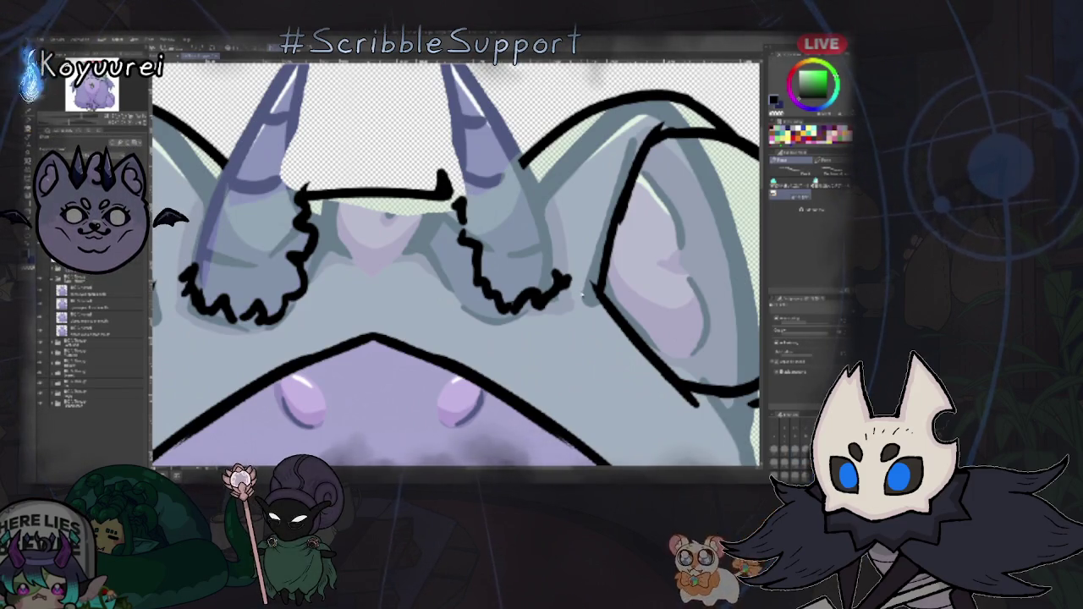
- Fill the hood and face light green, then step back through the history to remove the fills
click(581, 294)
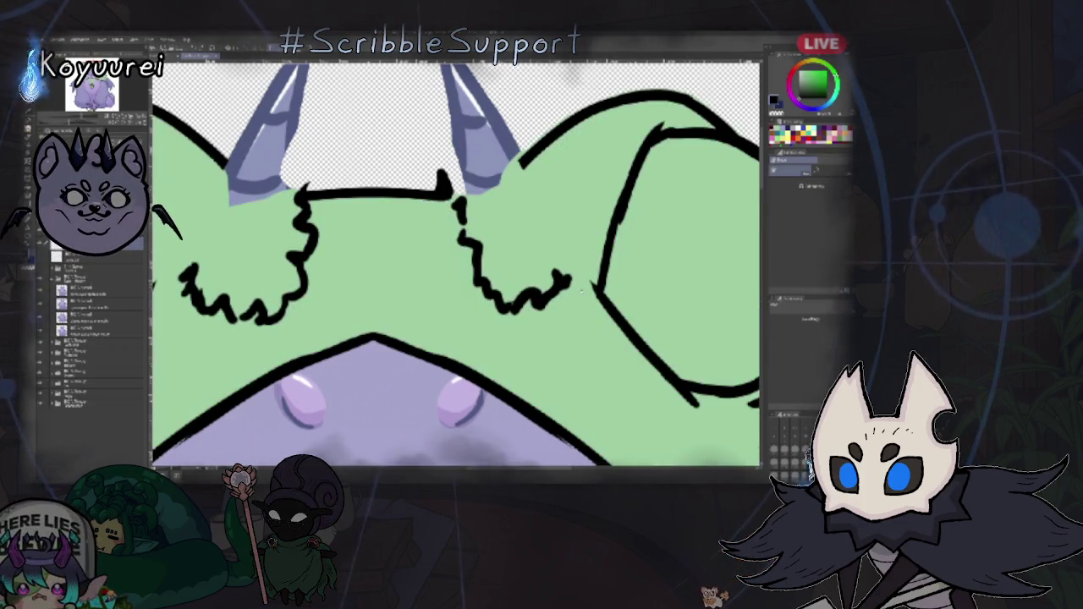
key(ctrl+0)
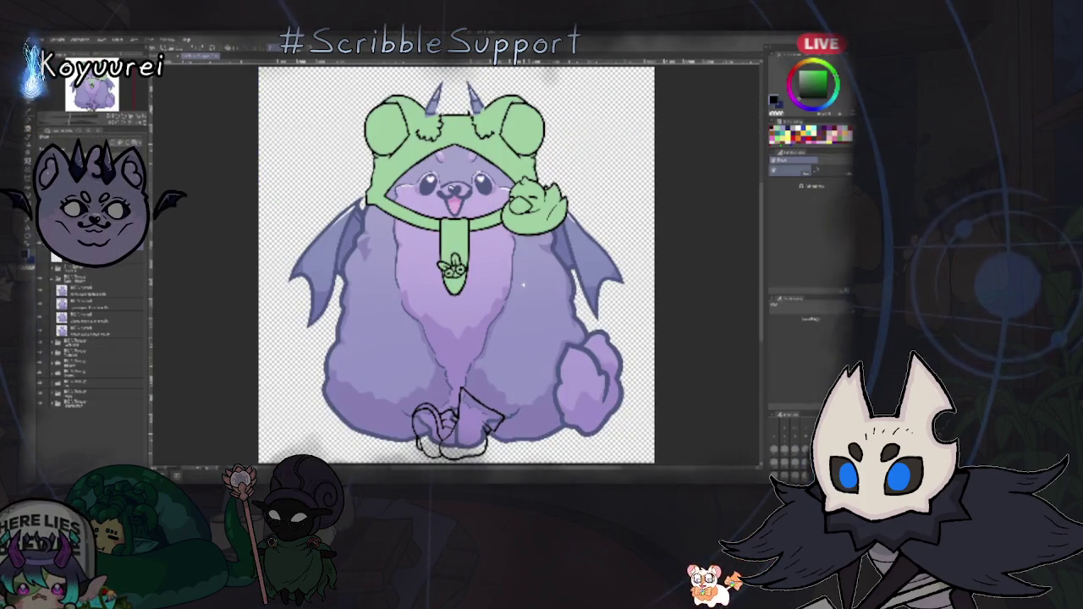
click(449, 191)
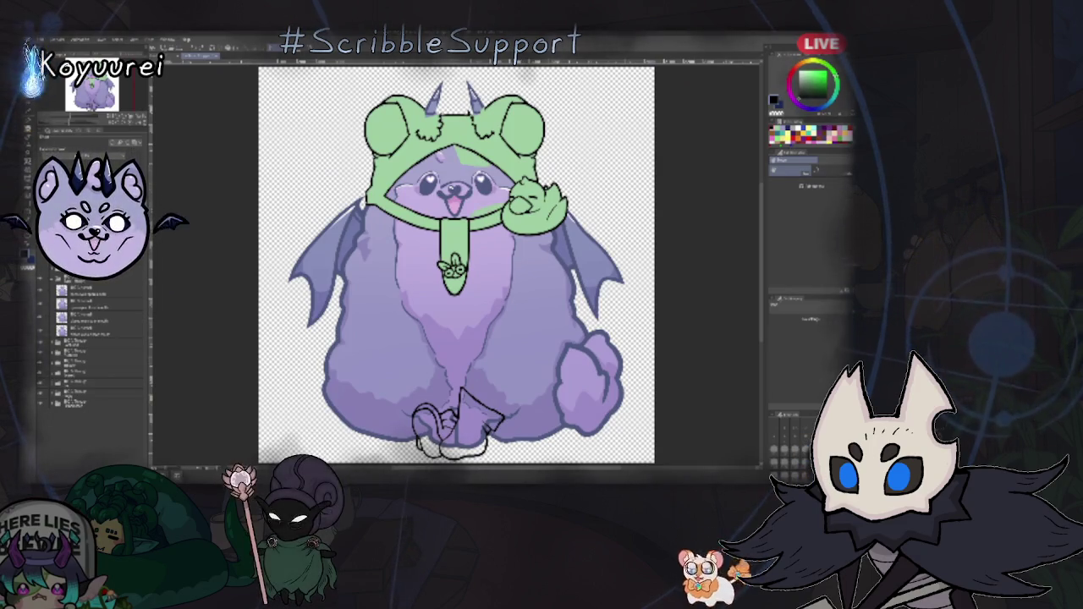
click(436, 178)
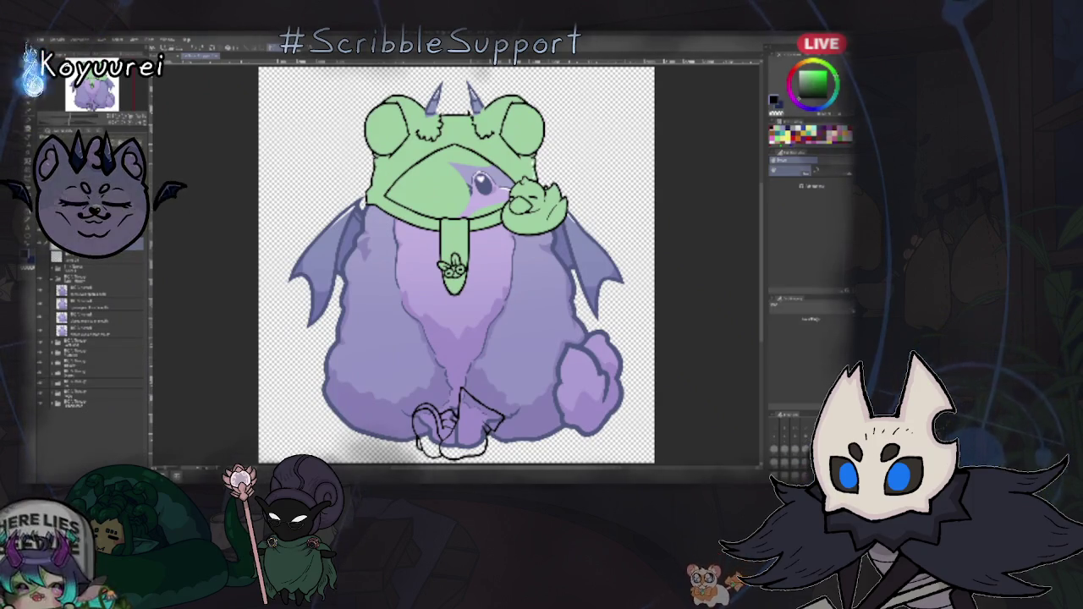
key(ctrl+z)
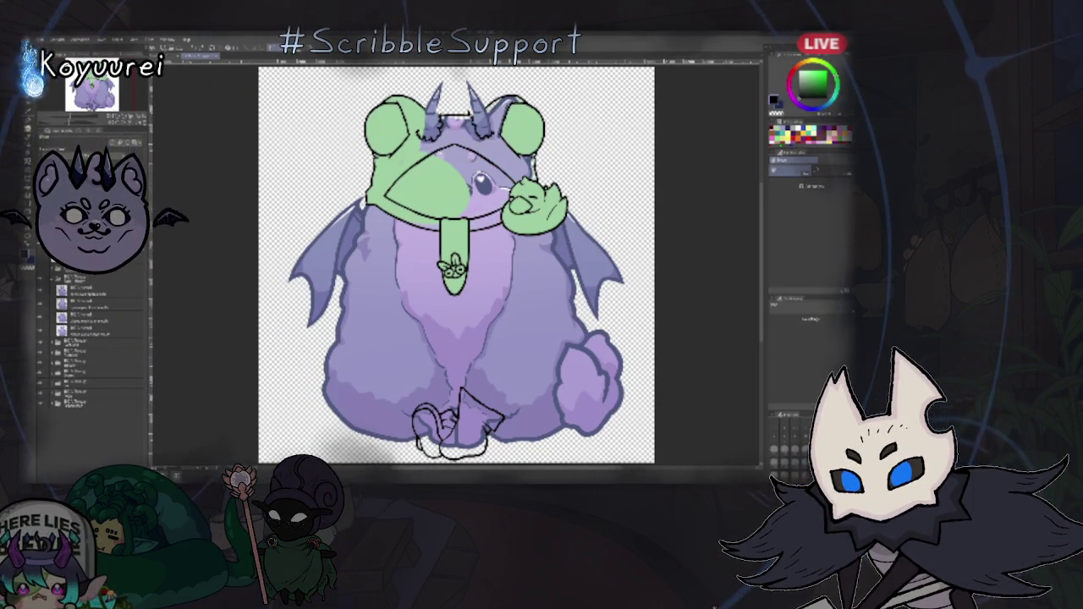
key(ctrl+z)
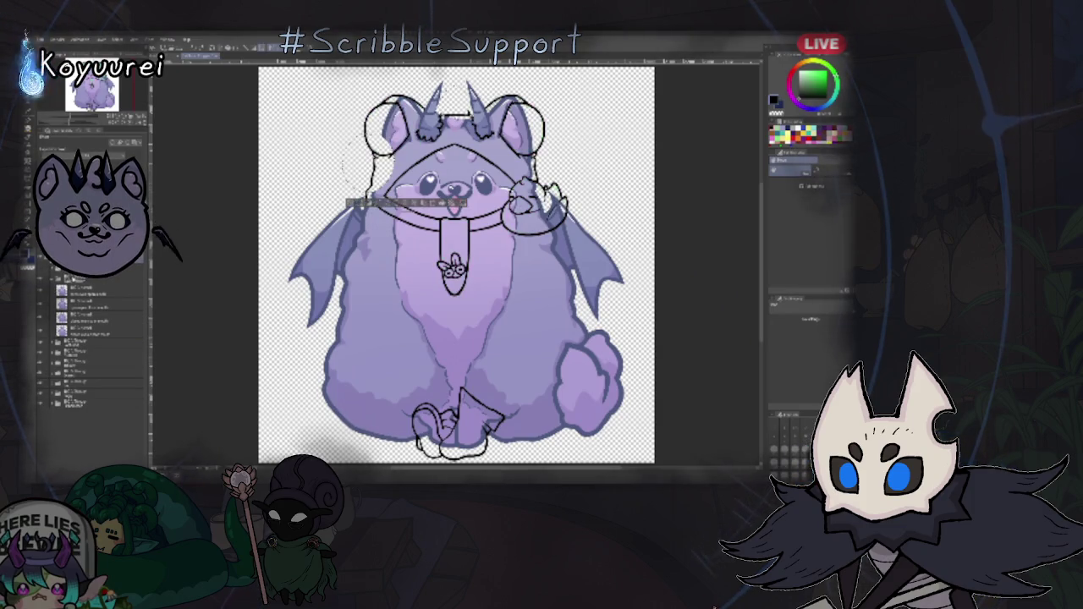
key(ctrl+y)
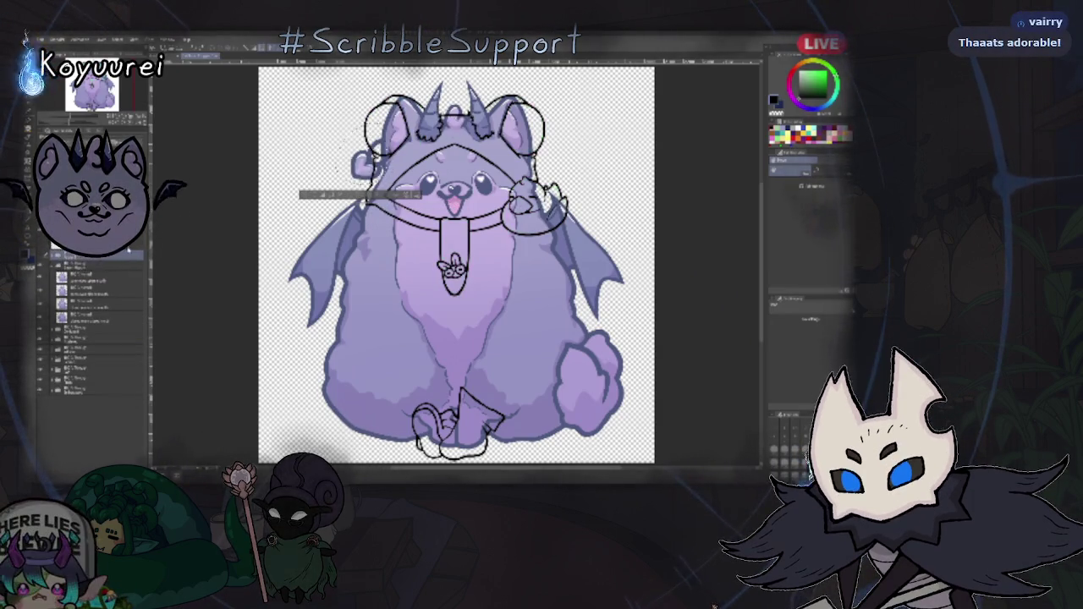
key(ctrl+y)
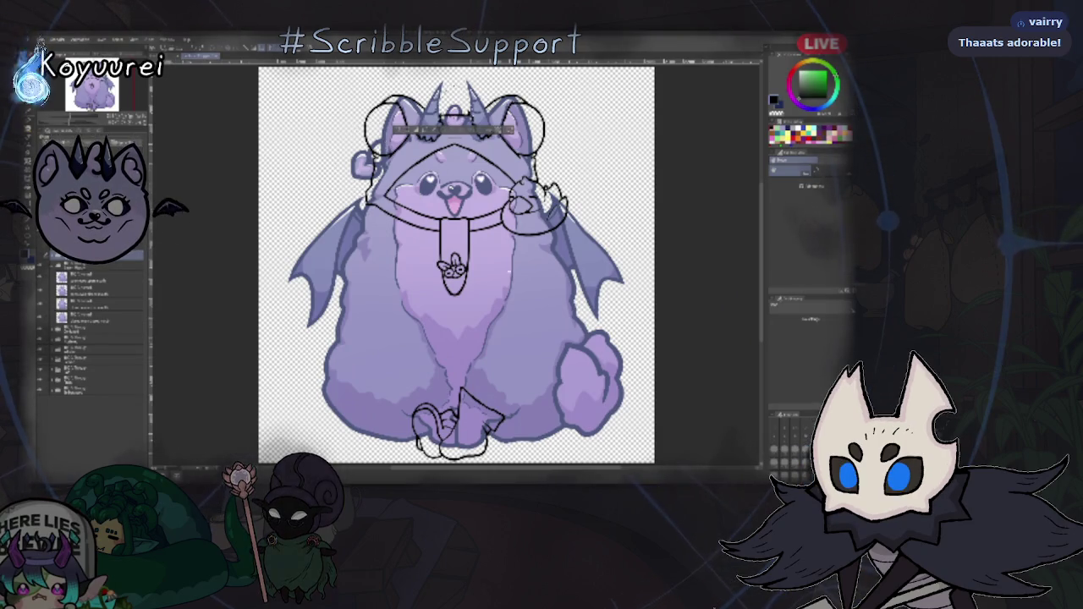
- Zoom in on the character's left cheek and eye, then fit the whole artwork in view
scroll(427, 92, up, 2)
scroll(426, 92, up, 2)
scroll(427, 92, up, 2)
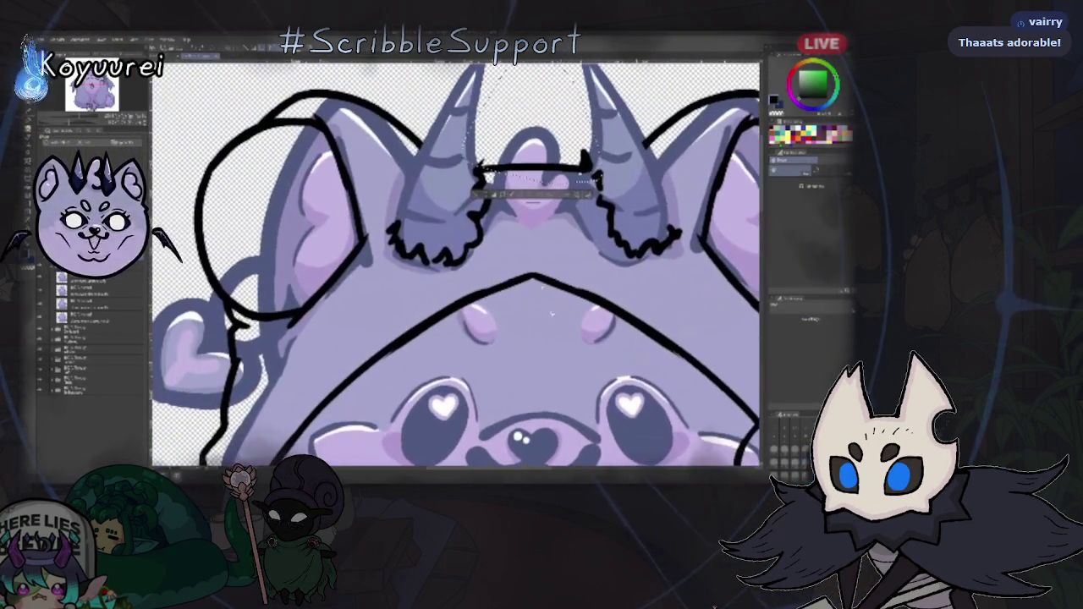
scroll(455, 264, down, 1)
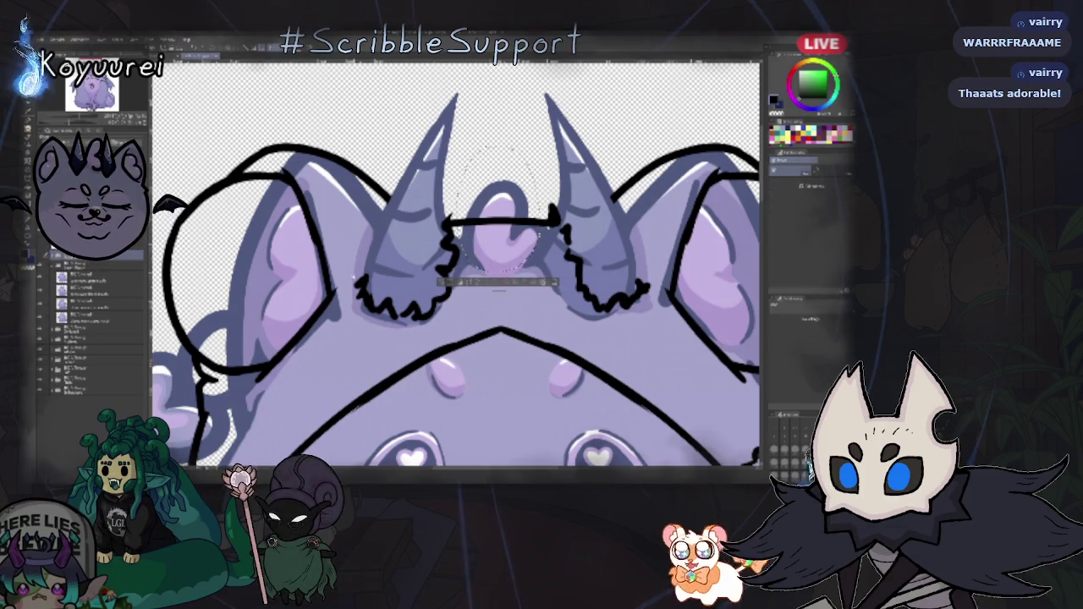
drag(498, 141, 552, 182)
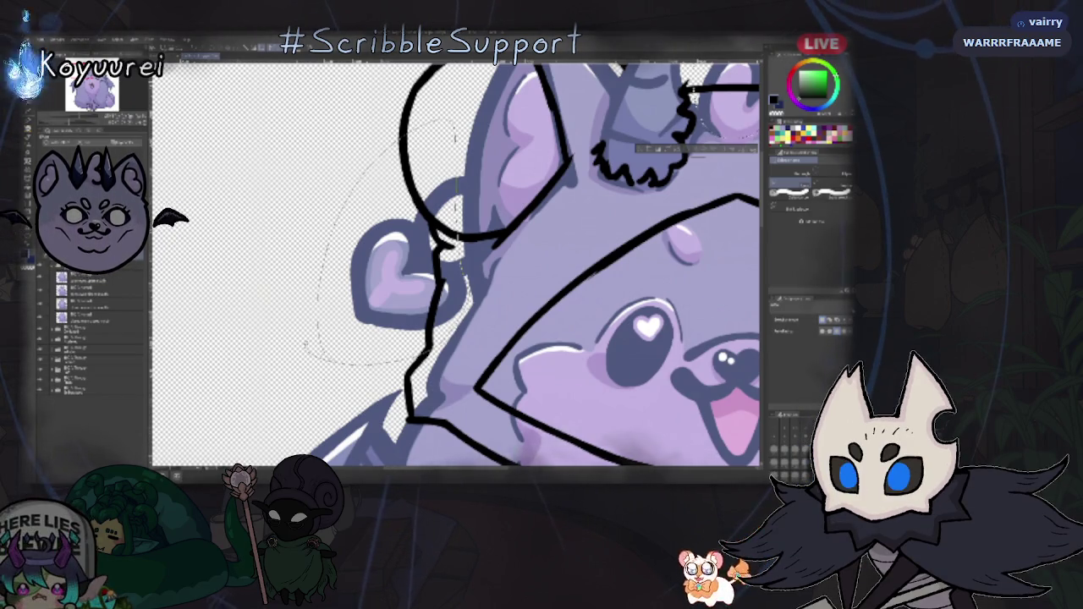
key(ctrl+0)
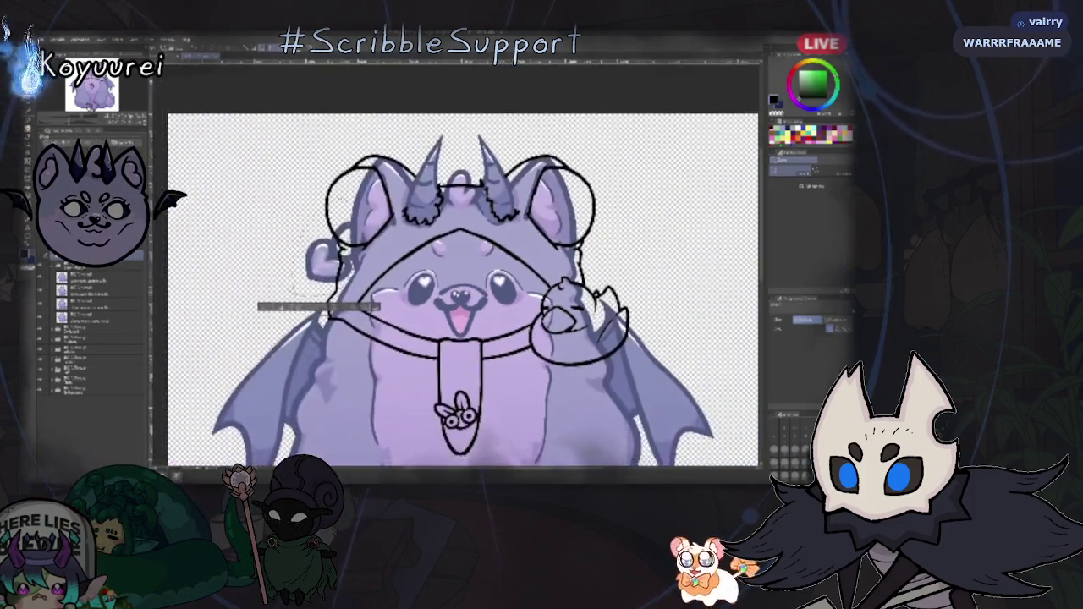
- Add a new layer and sketch a faint brush stroke between the horns
scroll(457, 288, up, 2)
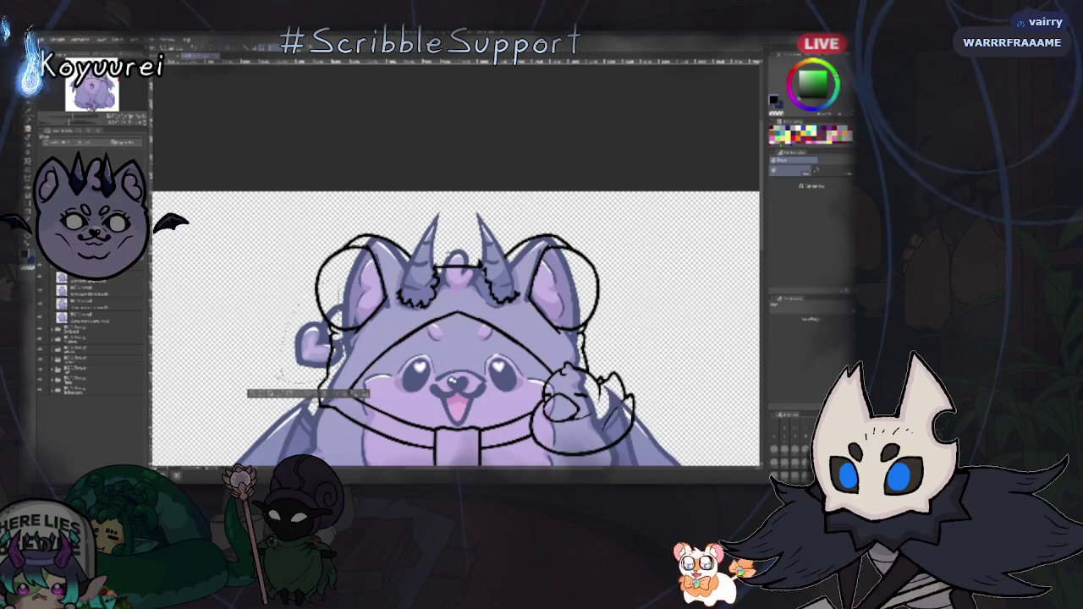
key(b)
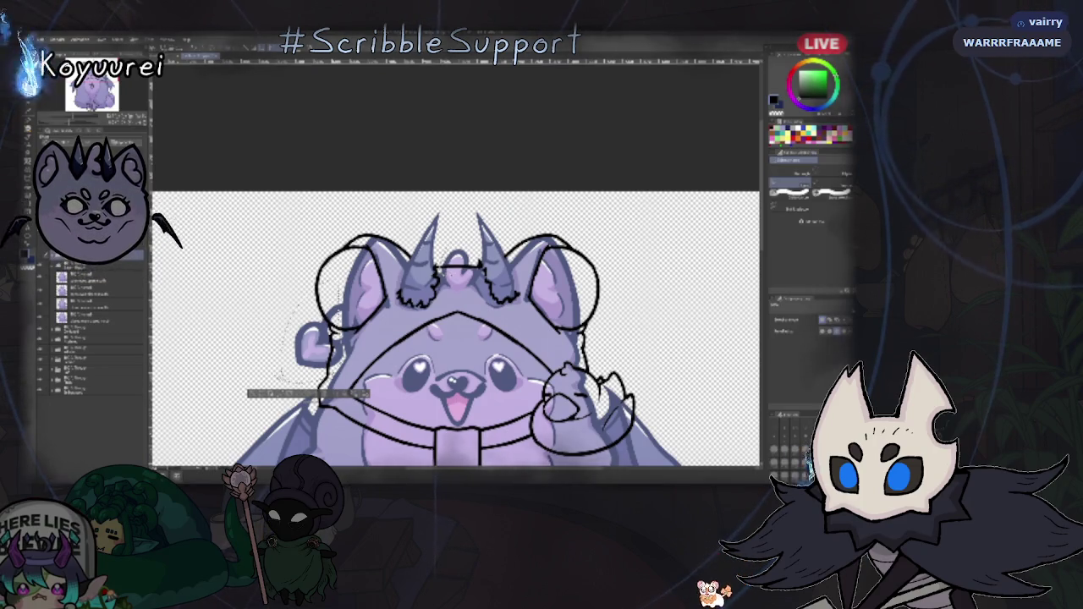
key(ctrl+shift+n)
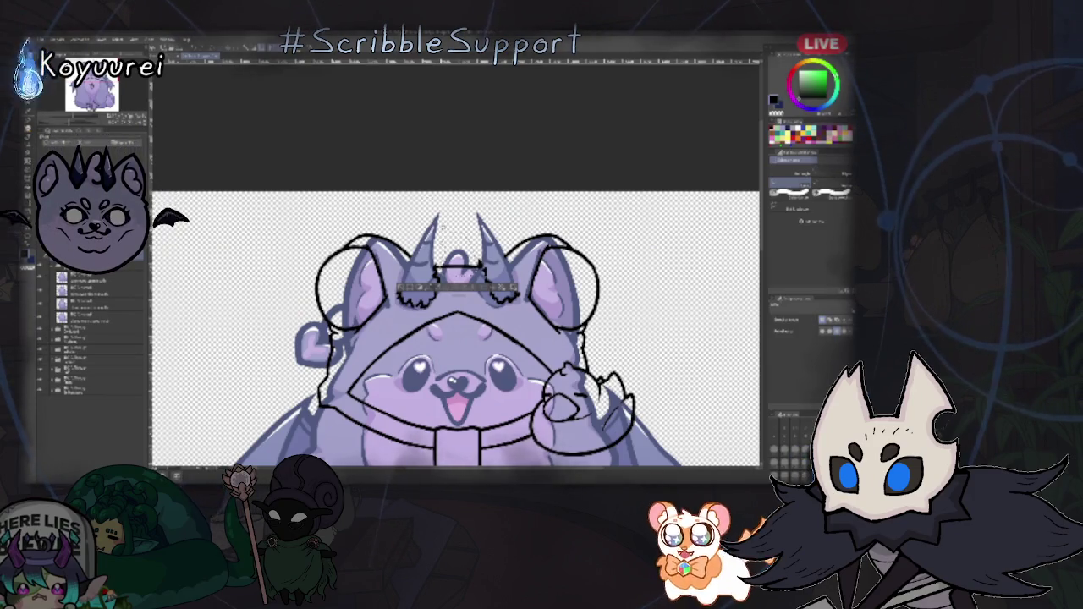
drag(445, 247, 479, 237)
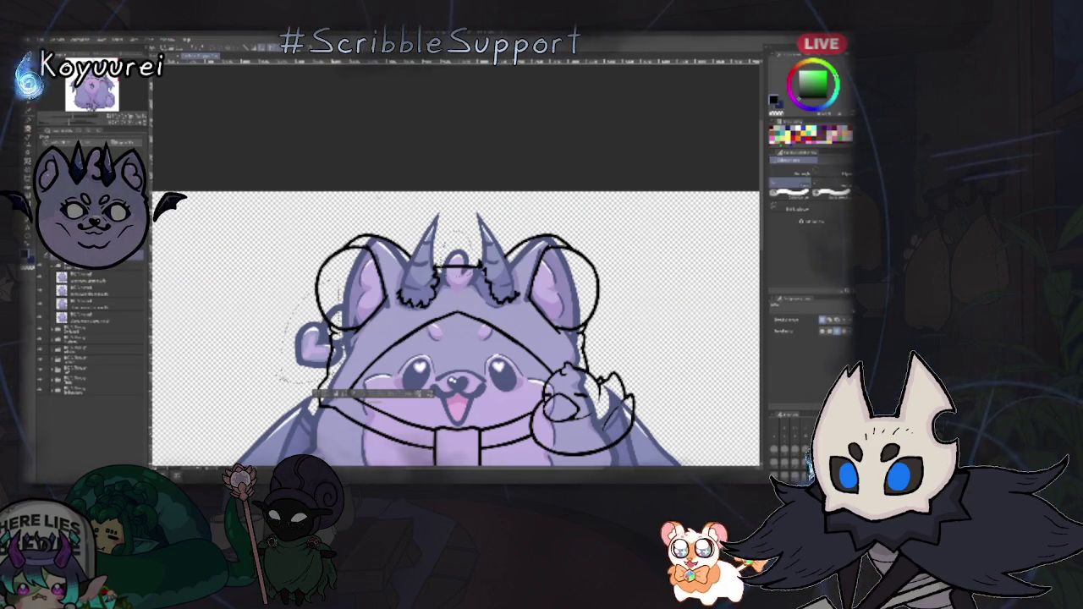
- Collapse the layer group and merge the selected layers above it, then undo the merge
click(109, 266)
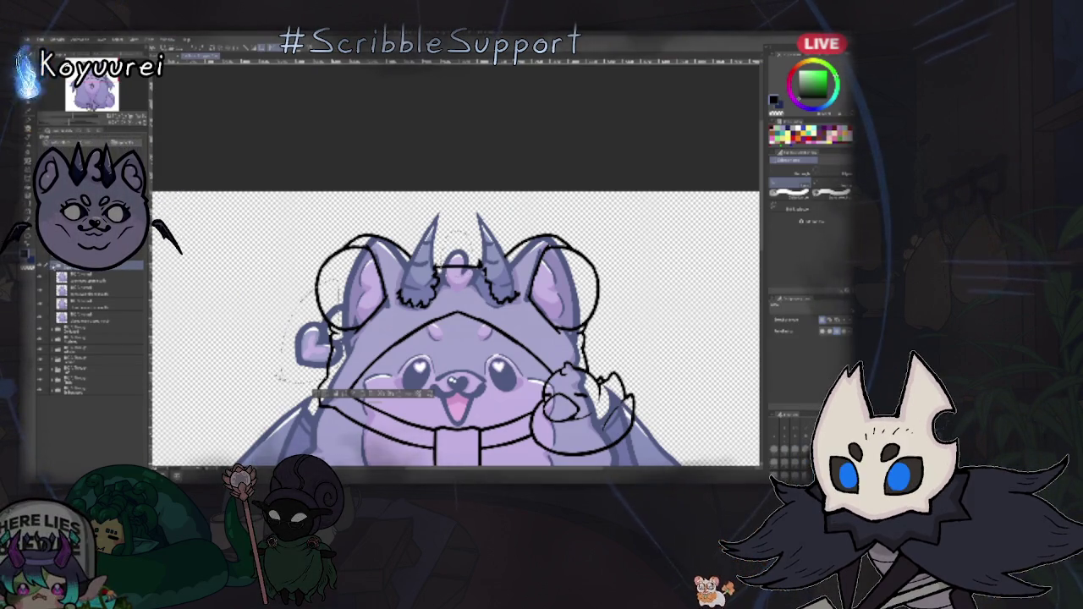
click(52, 267)
shift+click(82, 339)
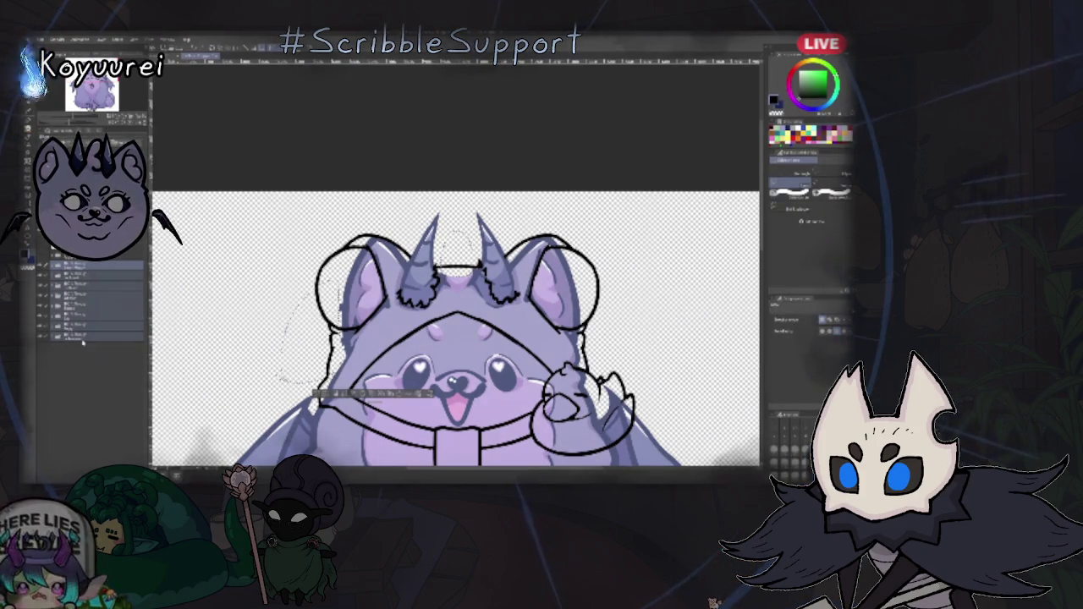
key(ctrl+e)
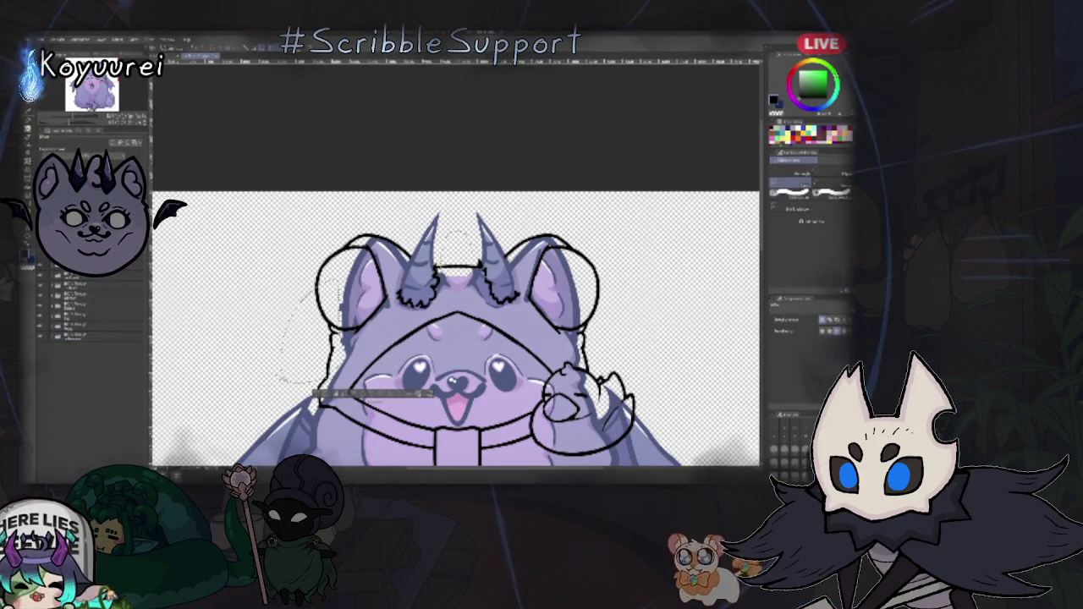
key(ctrl+z)
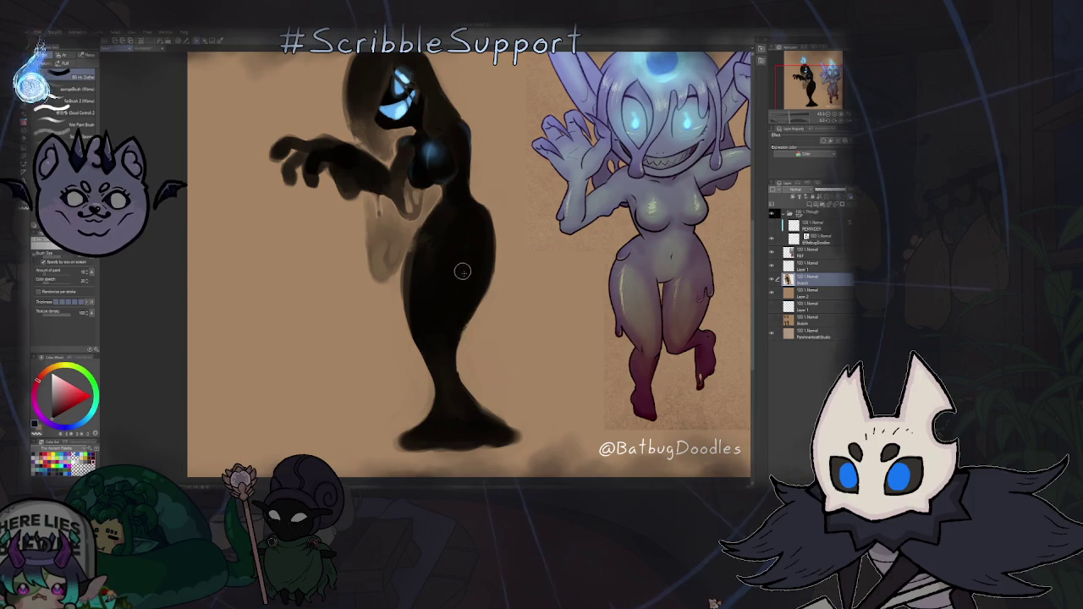
- Zoom around the shadow-creature artwork, briefly hide the black figure, and switch brush sets
scroll(463, 222, up, 3)
scroll(466, 211, up, 2)
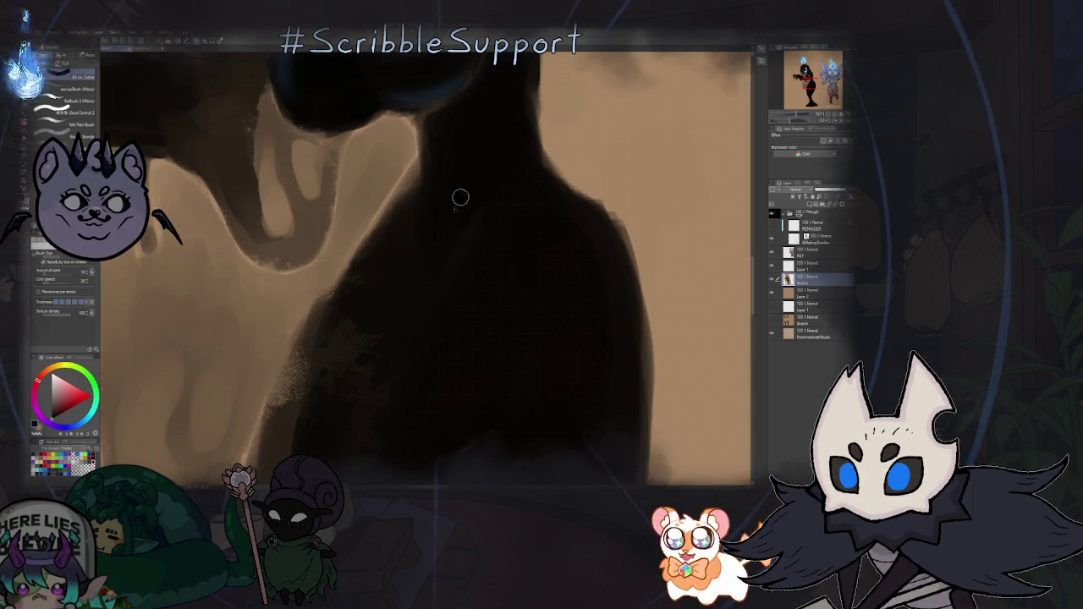
scroll(436, 278, down, 5)
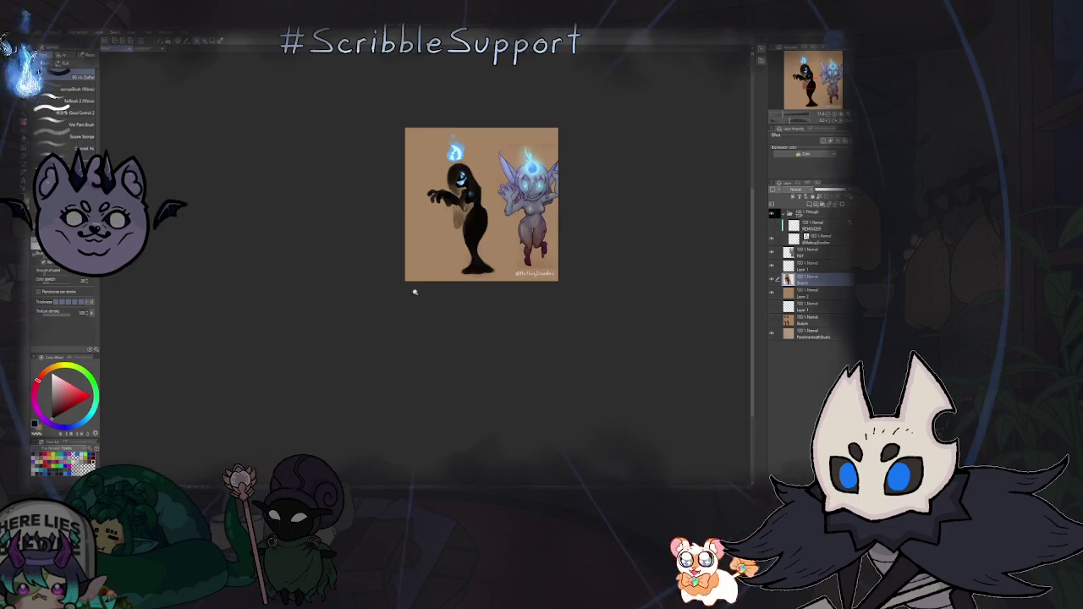
scroll(449, 250, up, 3)
scroll(438, 312, up, 2)
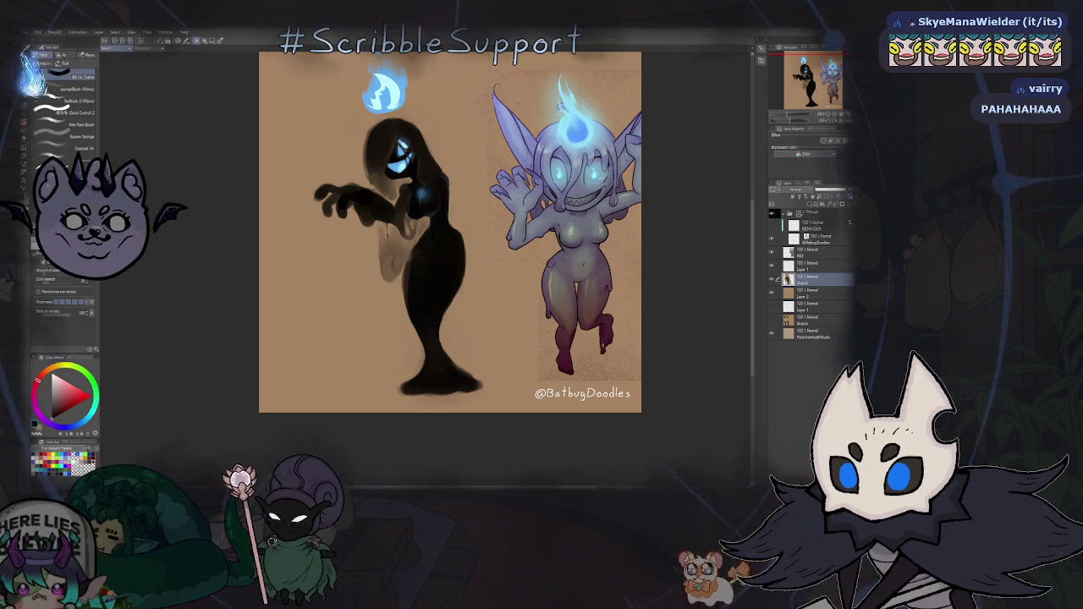
key(ctrl+minus)
key(ctrl+minus)
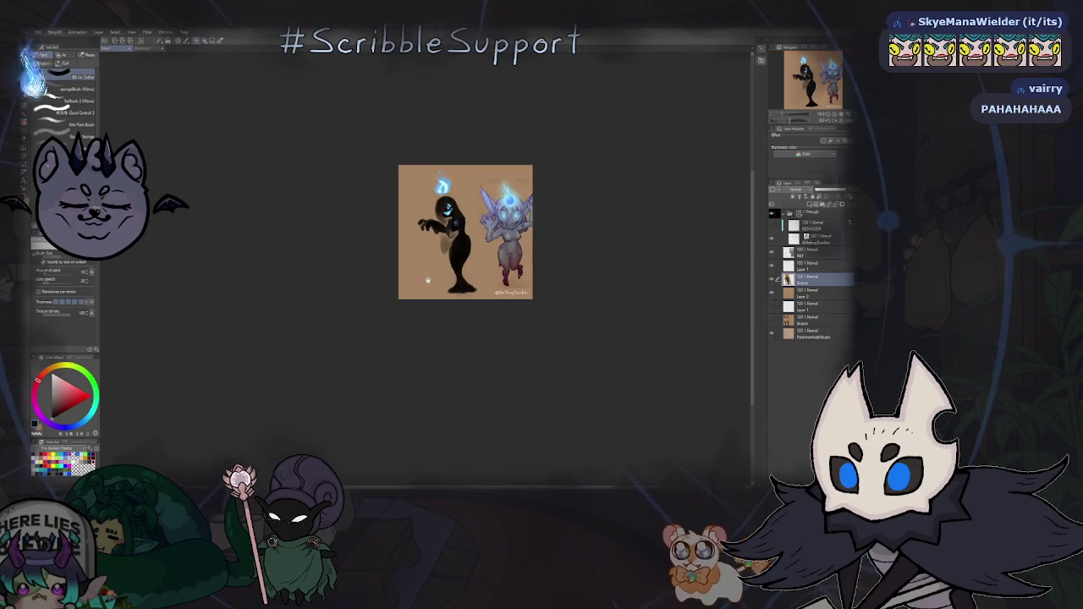
key(ctrl+plus)
key(ctrl+plus)
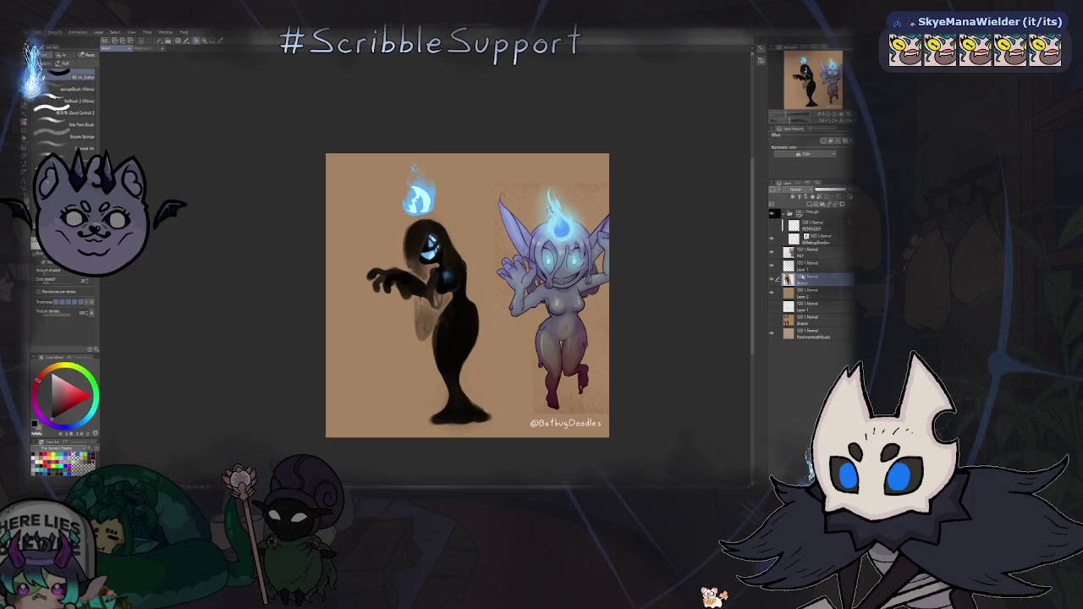
click(771, 278)
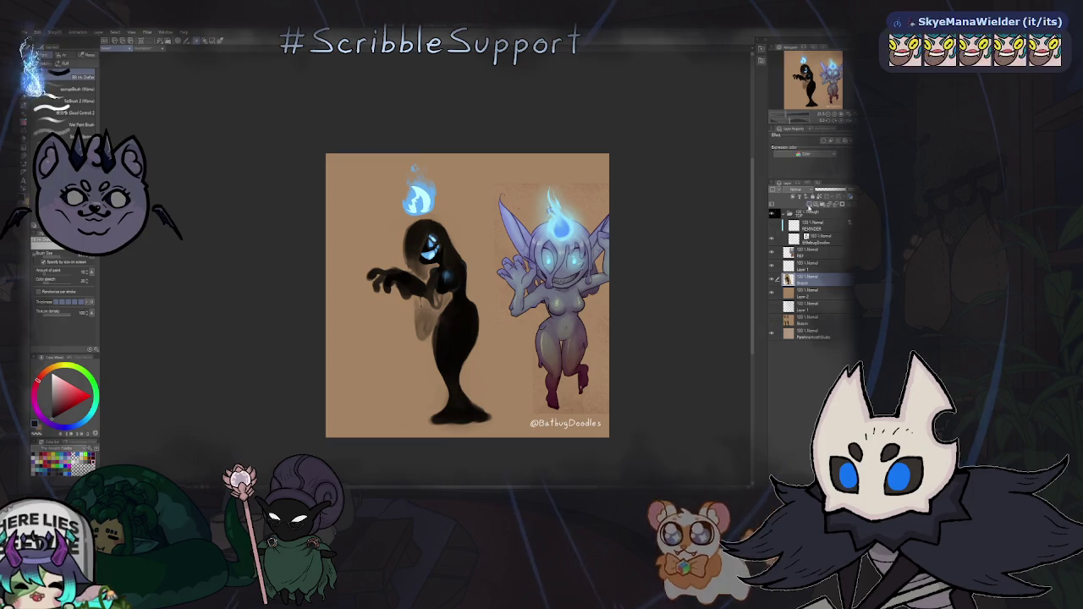
key(b)
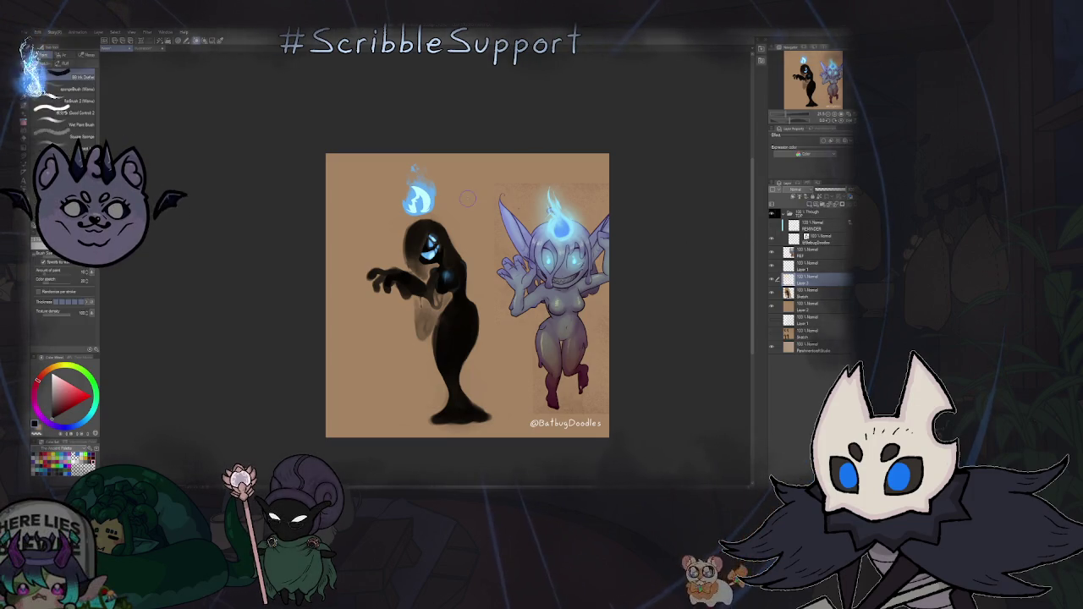
- Switch brush sets and try a dark stroke below the blue flame, then undo it
key(b)
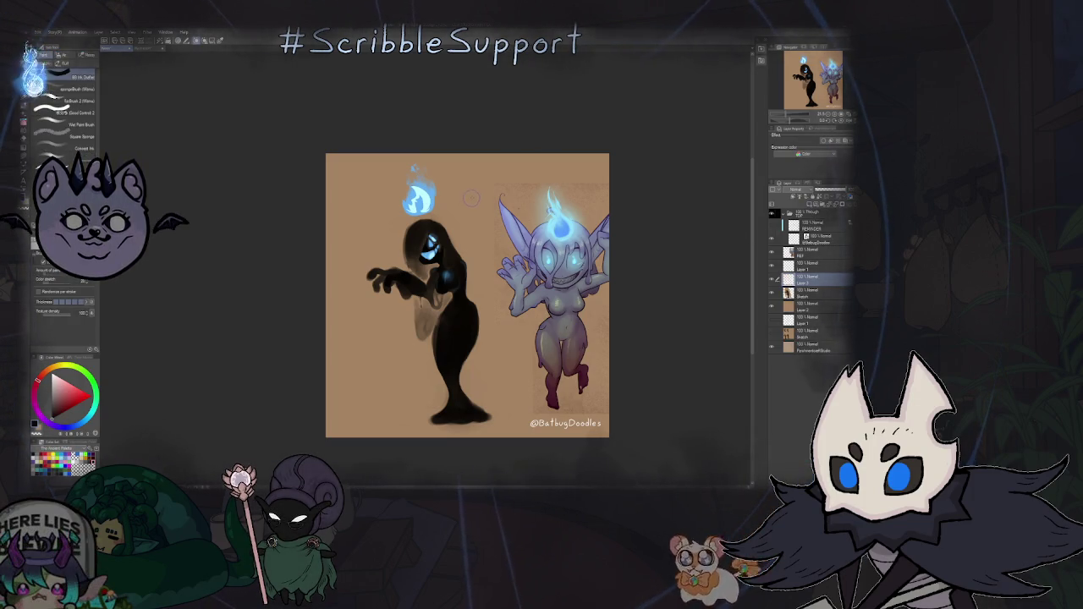
scroll(416, 205, up, 5)
scroll(416, 205, up, 2)
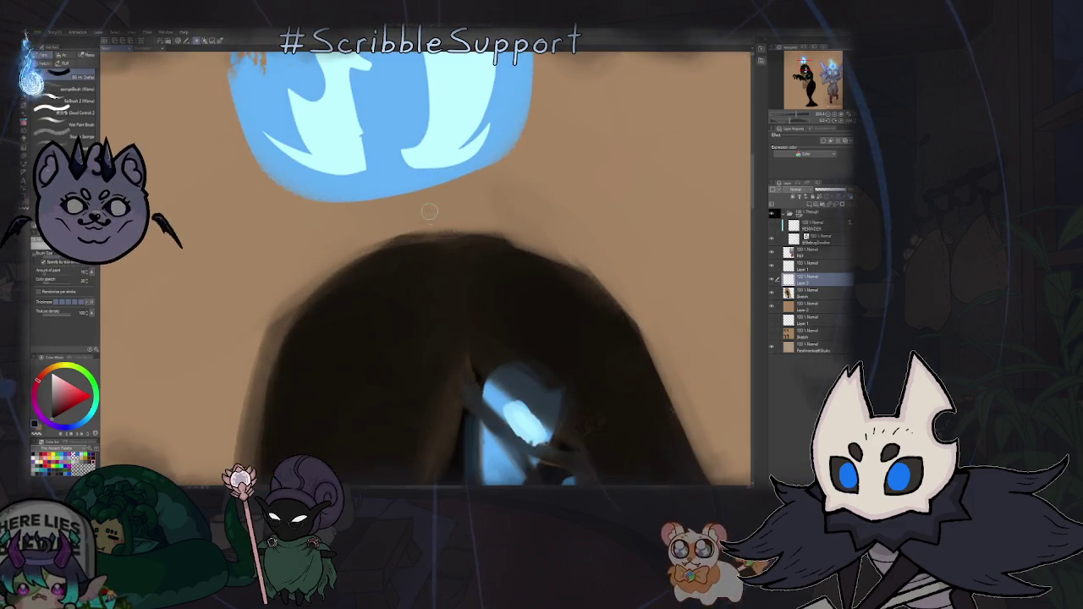
scroll(416, 205, up, 2)
drag(405, 197, 433, 280)
key(ctrl+z)
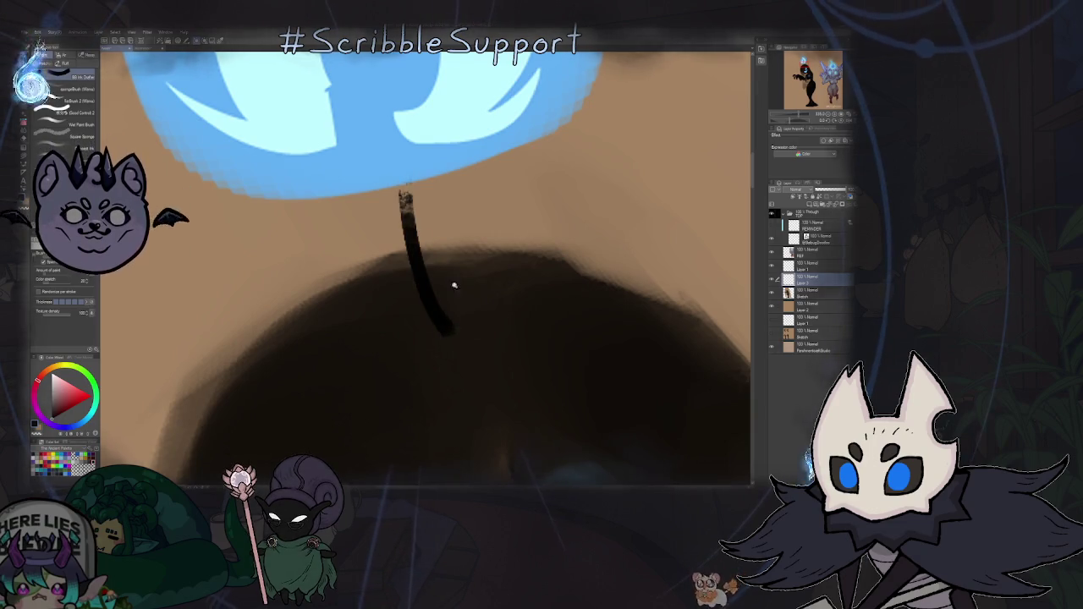
- Zoom in and paint a curved black stem under the flame, keeping it after an undo/redo
scroll(458, 291, down, 10)
scroll(507, 291, up, 1)
scroll(516, 291, up, 1)
scroll(526, 291, up, 1)
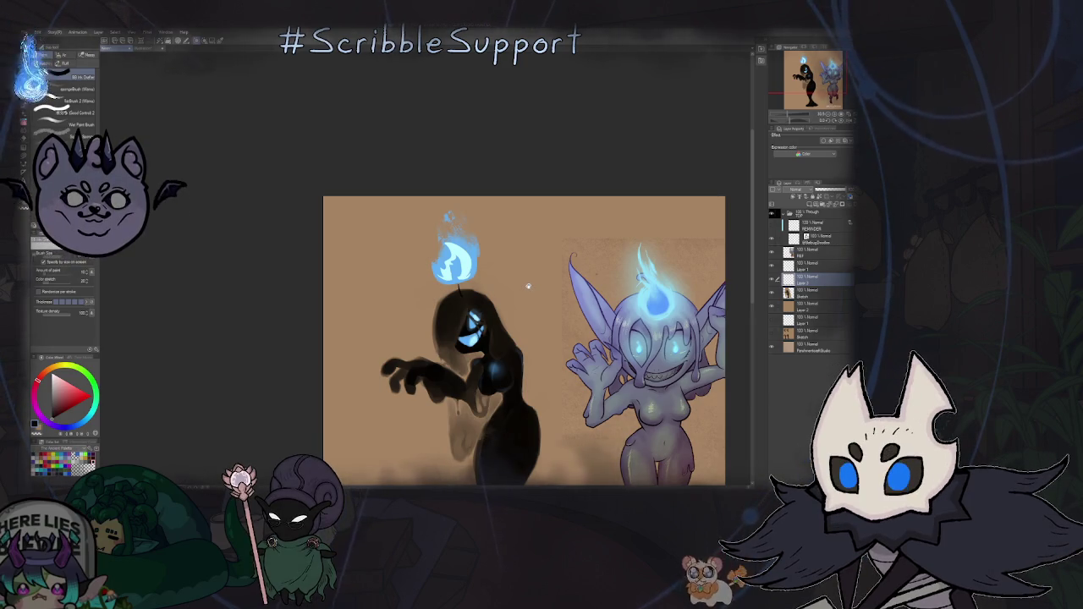
scroll(517, 284, up, 1)
scroll(491, 281, up, 1)
scroll(458, 278, up, 2)
scroll(421, 274, up, 3)
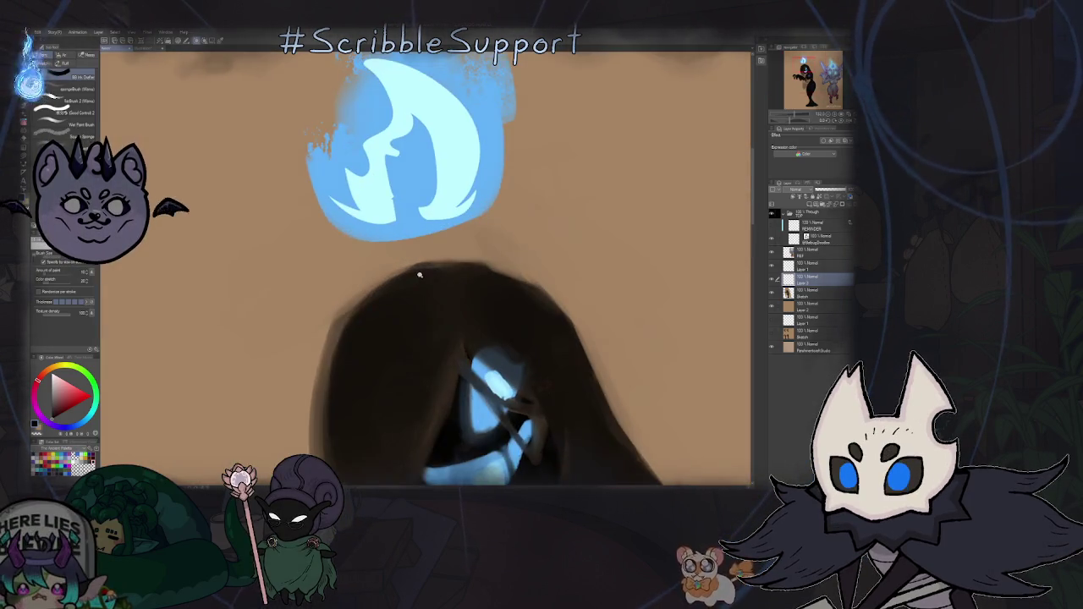
scroll(421, 274, up, 3)
scroll(436, 259, up, 1)
drag(417, 297, 434, 208)
key(ctrl+z)
key(ctrl+y)
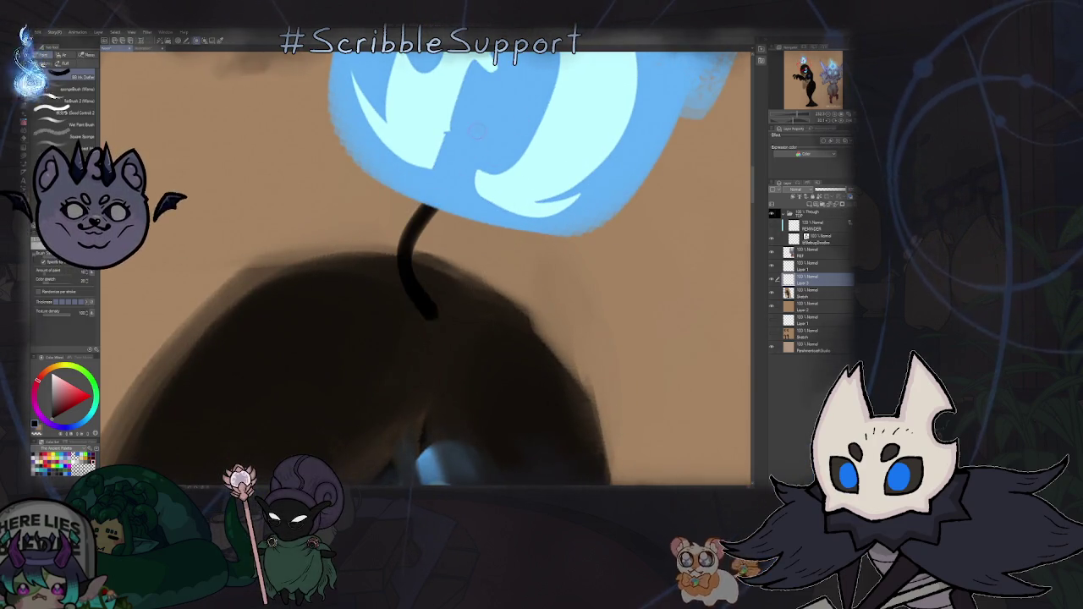
scroll(476, 131, down, 1)
scroll(440, 254, down, 3)
scroll(414, 355, down, 1)
scroll(407, 378, down, 1)
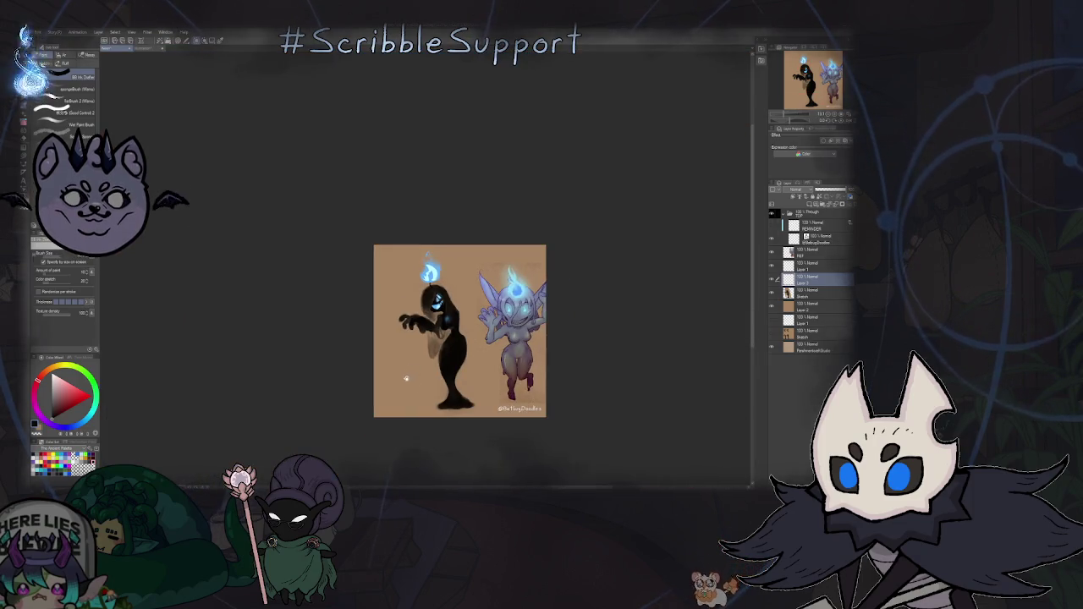
scroll(436, 294, up, 2)
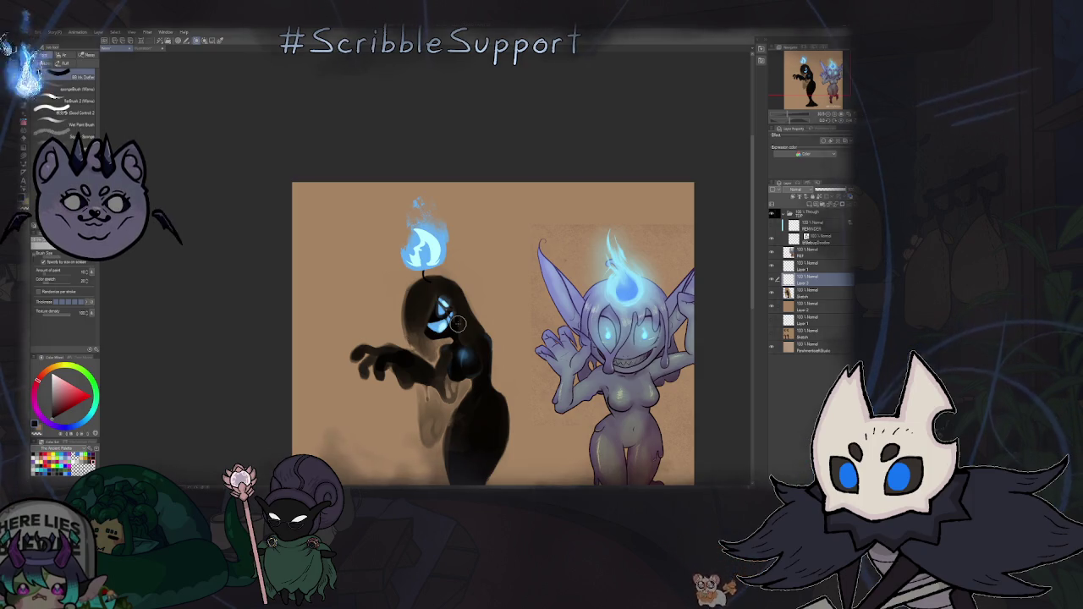
- Centre the view on the dark figure and draw a thin stem from the flame to its head
key(ctrl+plus)
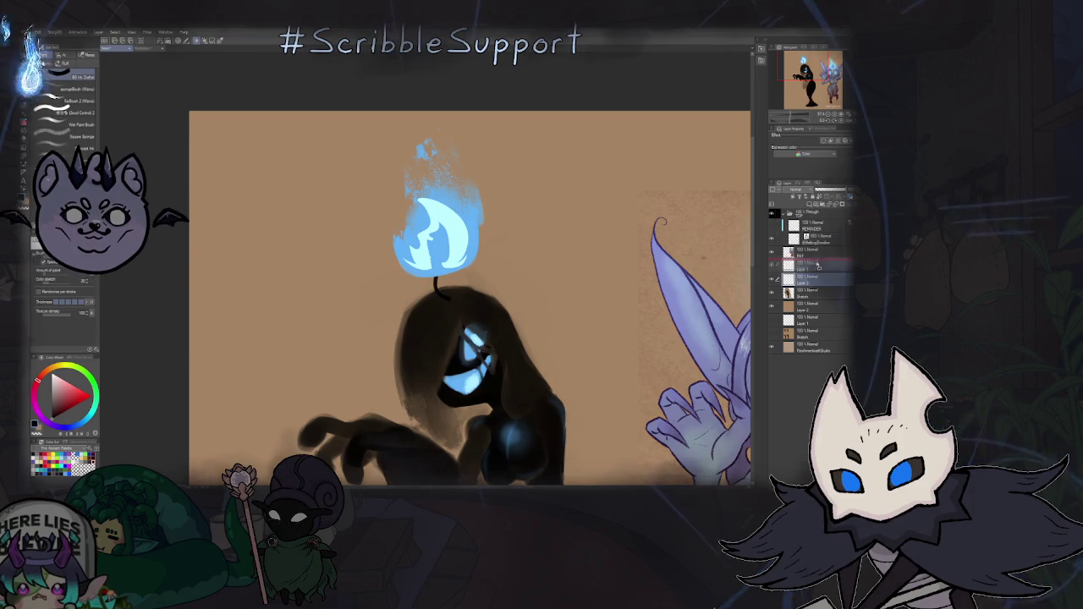
key(ctrl+minus)
key(ctrl+minus)
key(ctrl+plus)
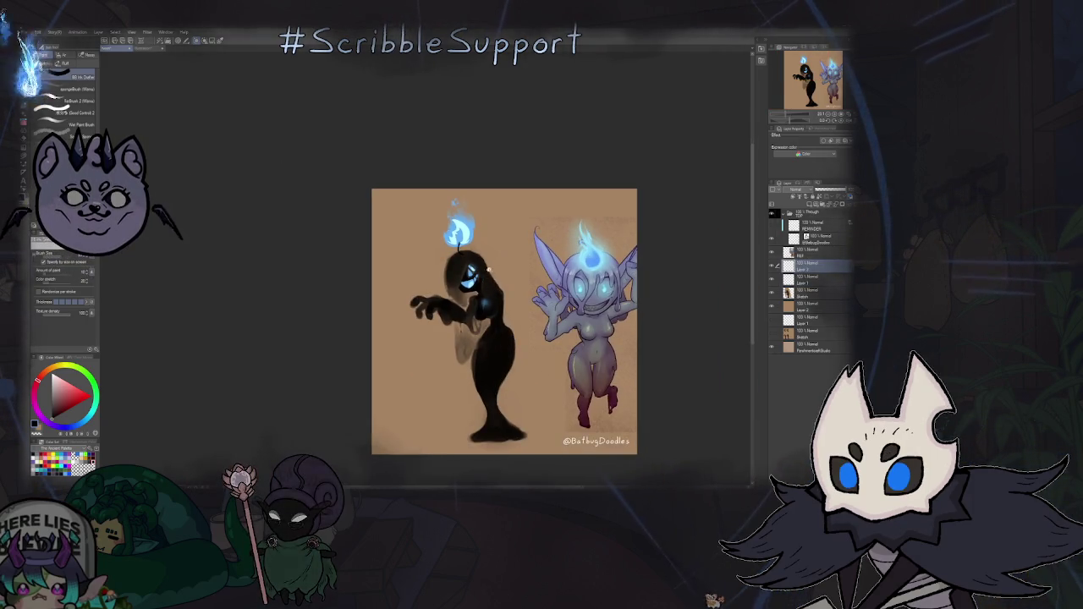
key(ctrl+plus)
key(ctrl+plus)
key(ctrl+plus)
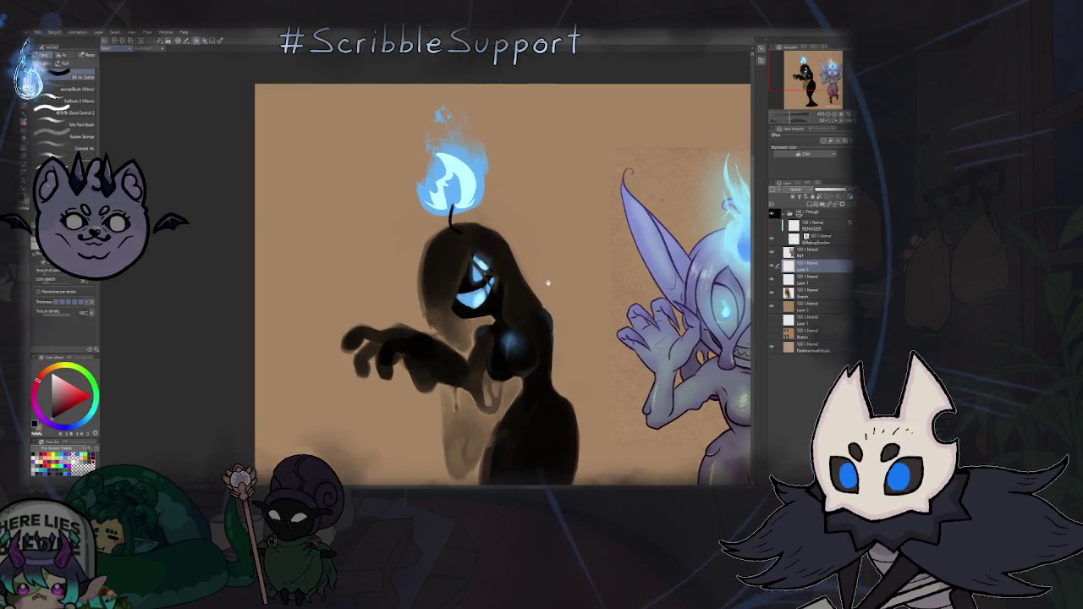
scroll(542, 284, up, 1)
scroll(529, 271, up, 1)
drag(526, 269, 541, 275)
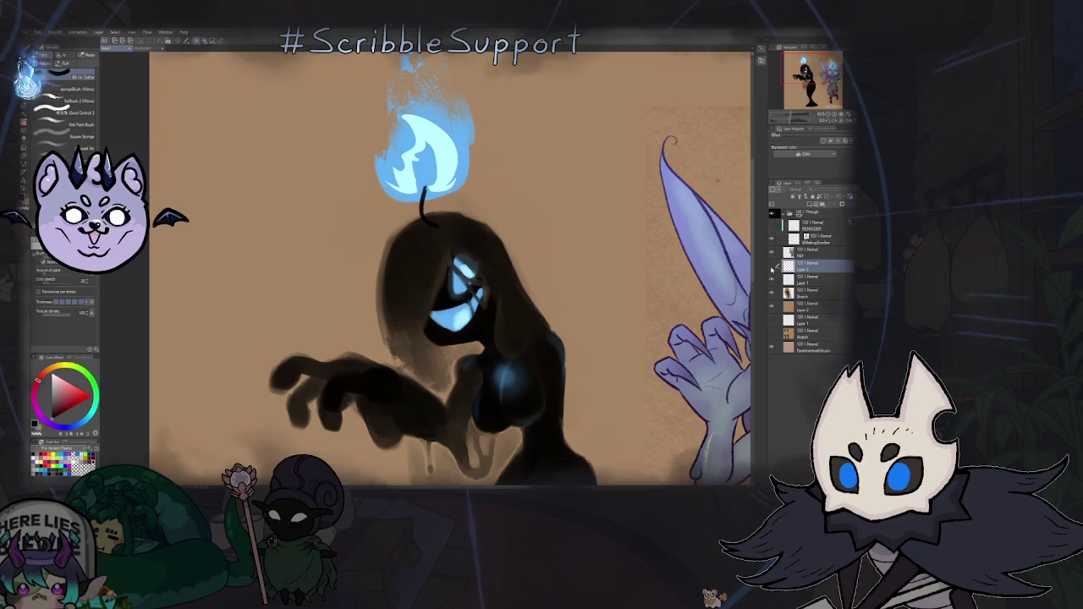
drag(421, 188, 435, 223)
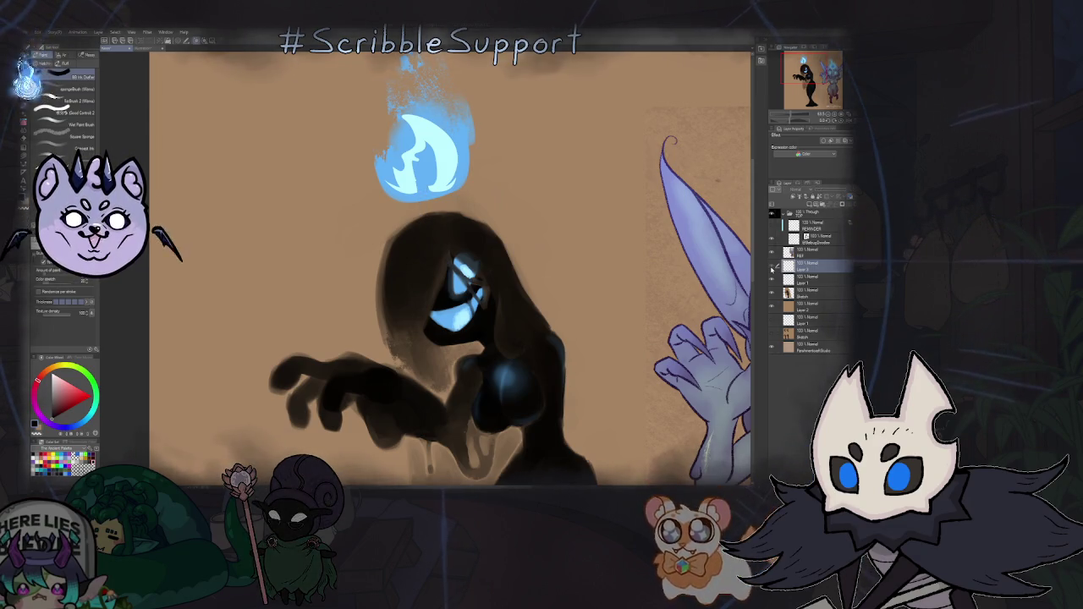
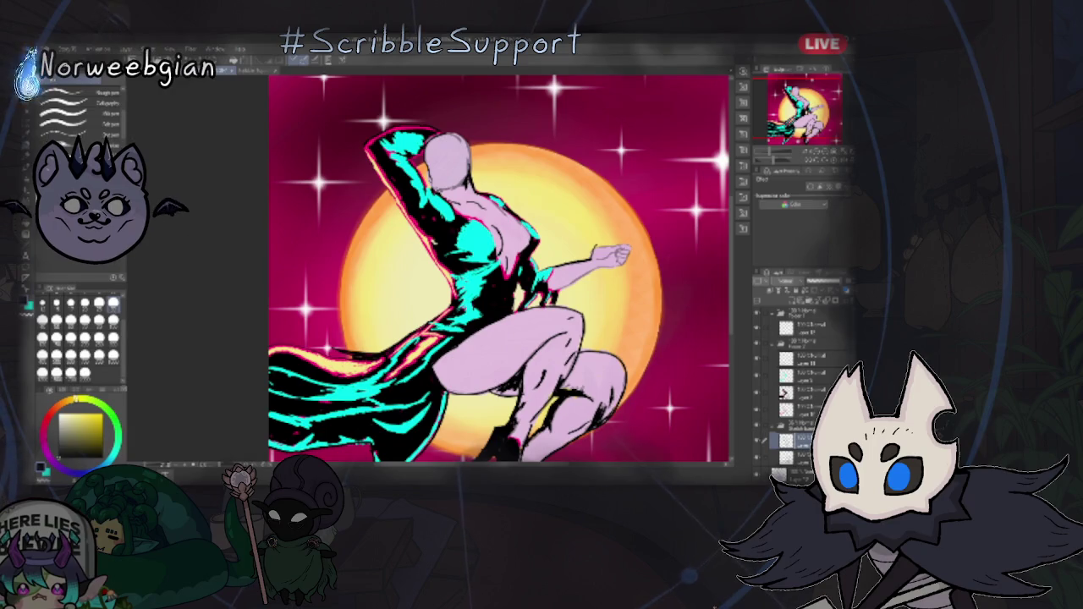
- Make another layer in the witch painting's Layer palette the active drawing layer
click(812, 326)
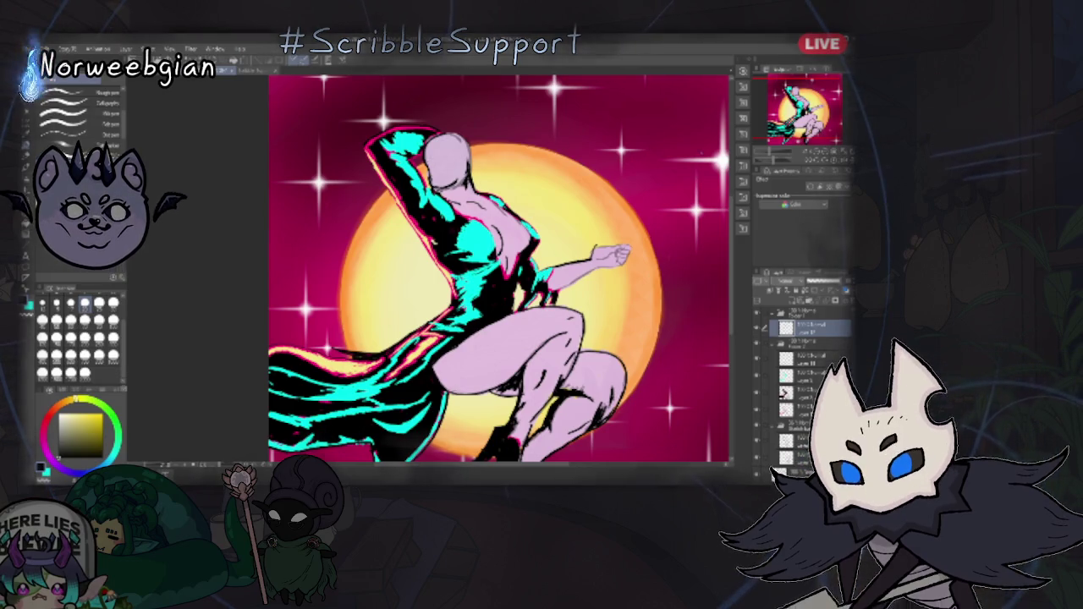
- Zoom in on the witch's head and draw two short black strokes across her face
key(ctrl+plus)
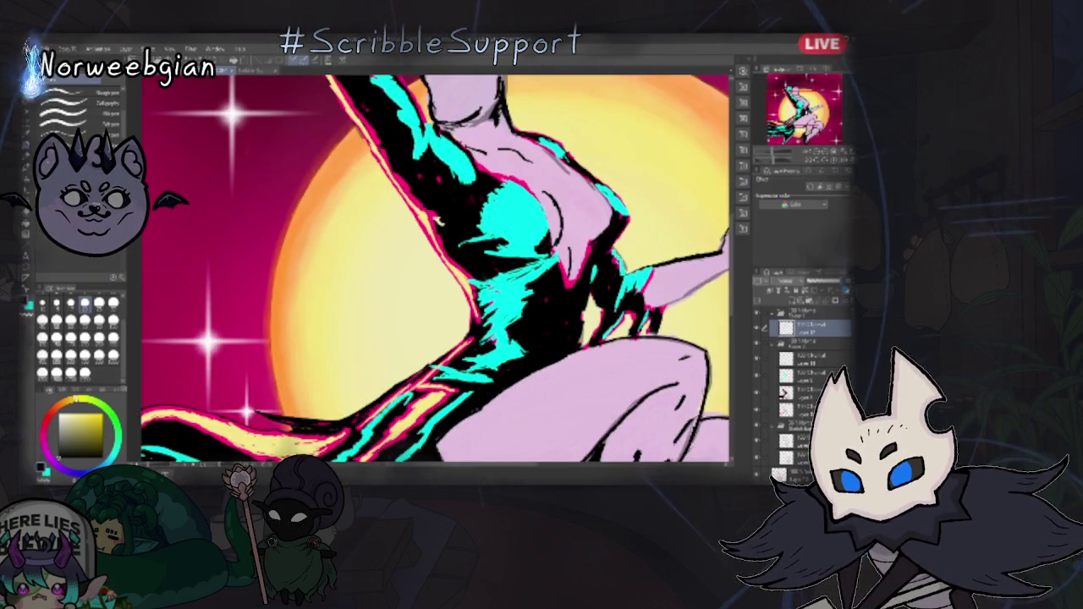
key(ctrl+minus)
key(ctrl+plus)
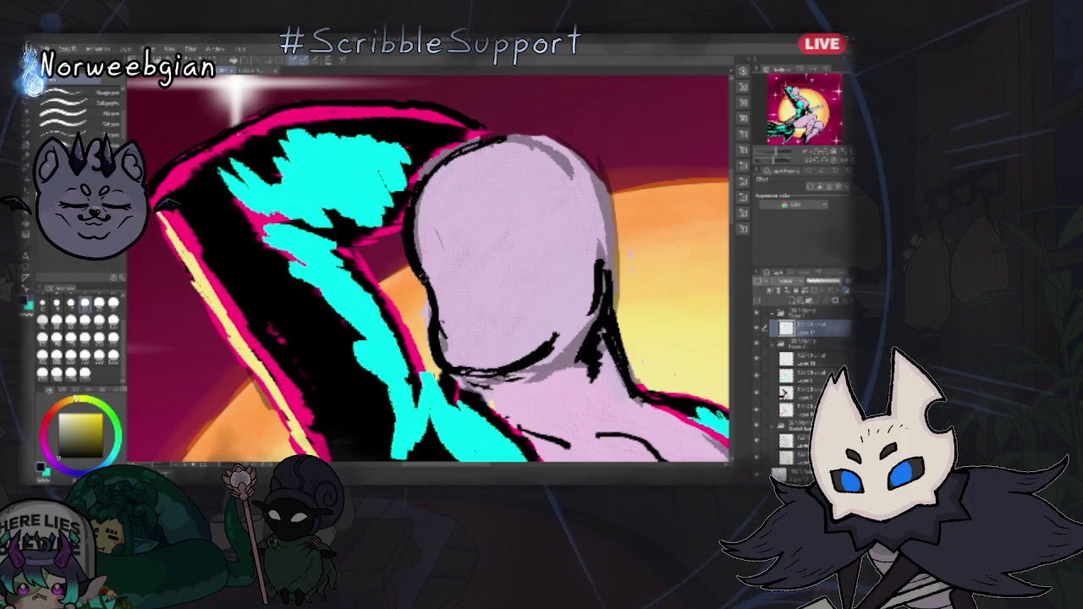
drag(428, 276, 485, 268)
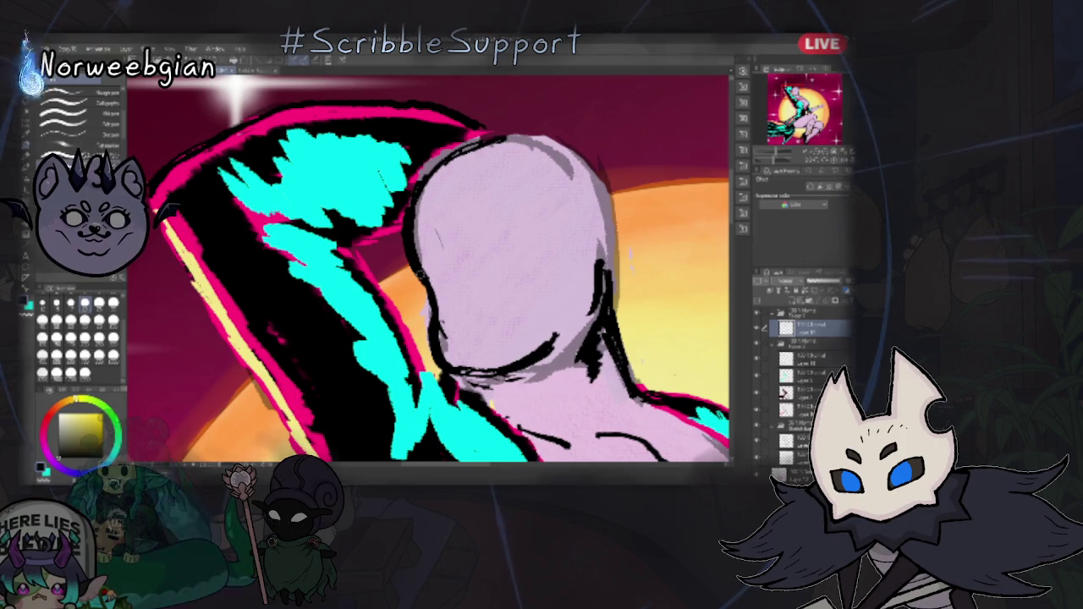
drag(425, 270, 482, 262)
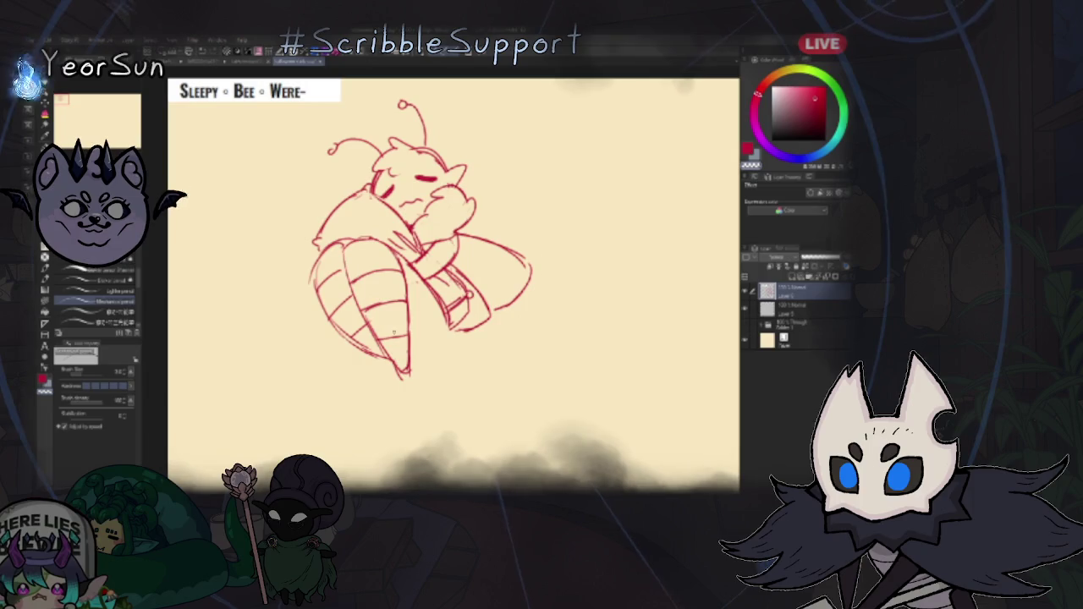
- Draw a small red curve along the bottom of the sleepy bee's body
drag(413, 347, 448, 338)
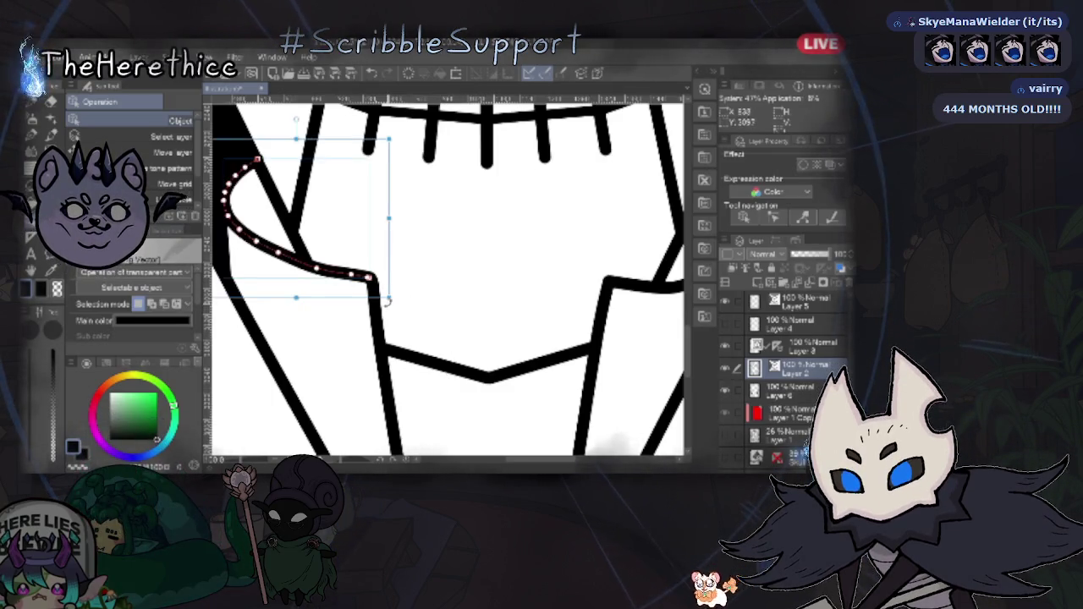
- Drag the collar curve's handle slightly outward to widen it, then deselect it
drag(394, 299, 392, 300)
click(373, 289)
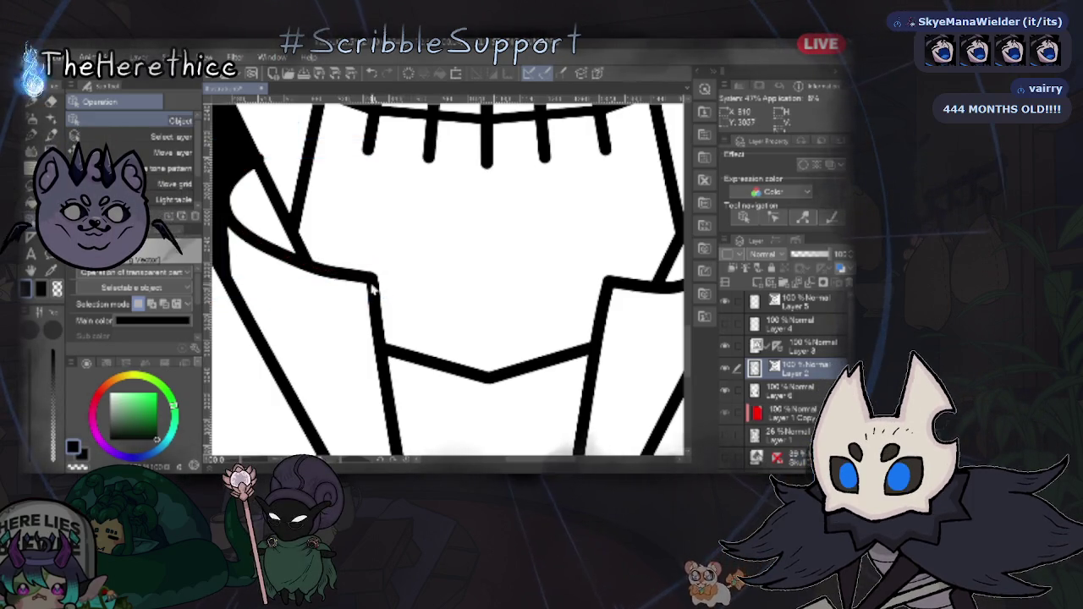
scroll(374, 290, up, 4)
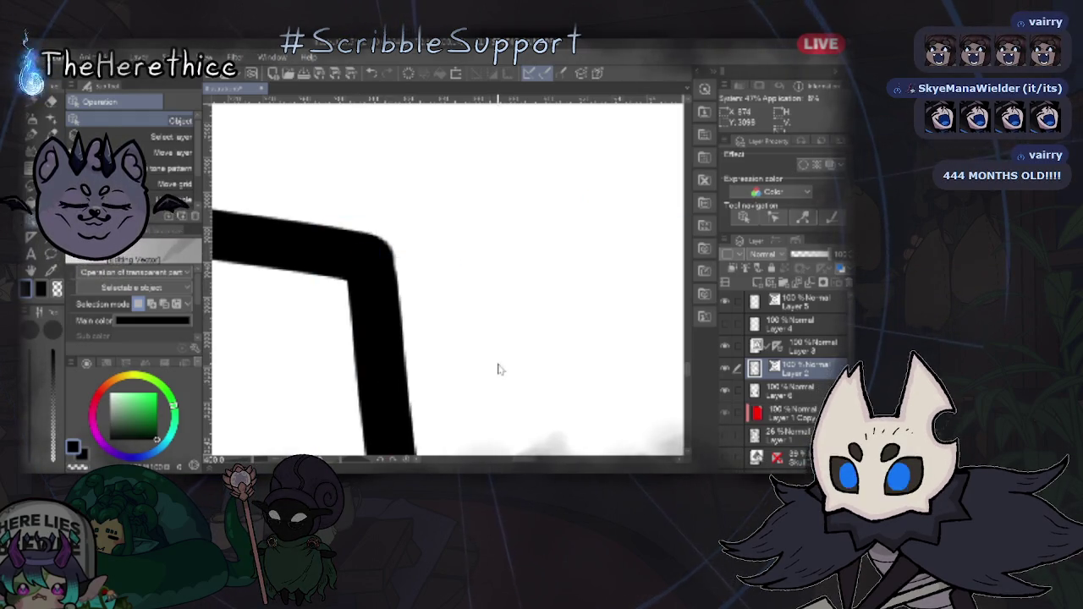
scroll(499, 368, down, 4)
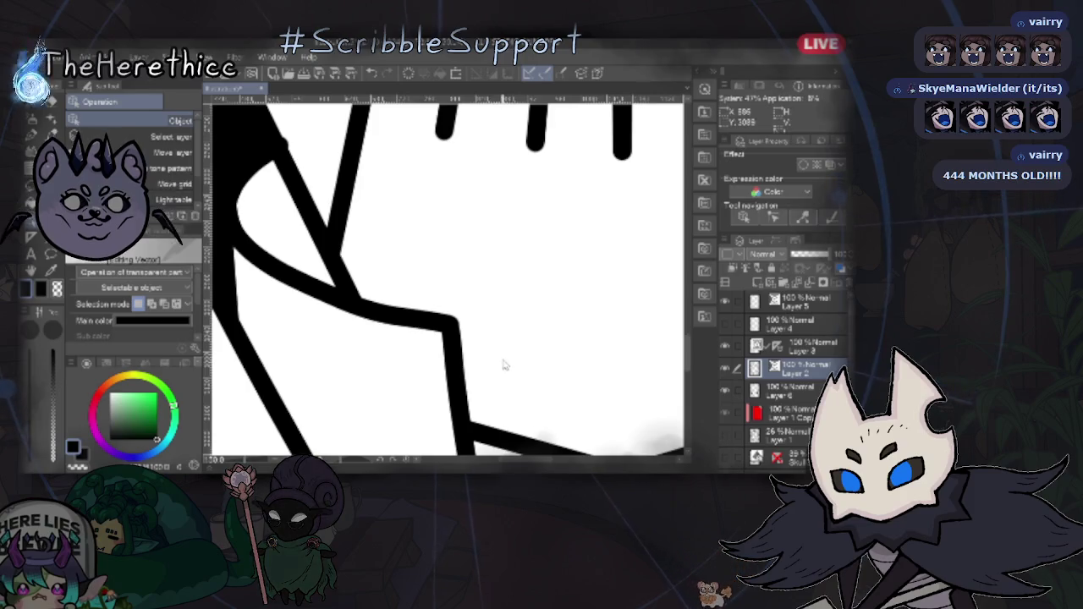
- Reposition the view on the stitched mouth and mirror the canvas horizontally
mouse_move(571, 344)
mouse_down()
mouse_move(360, 232)
mouse_move(447, 313)
mouse_up()
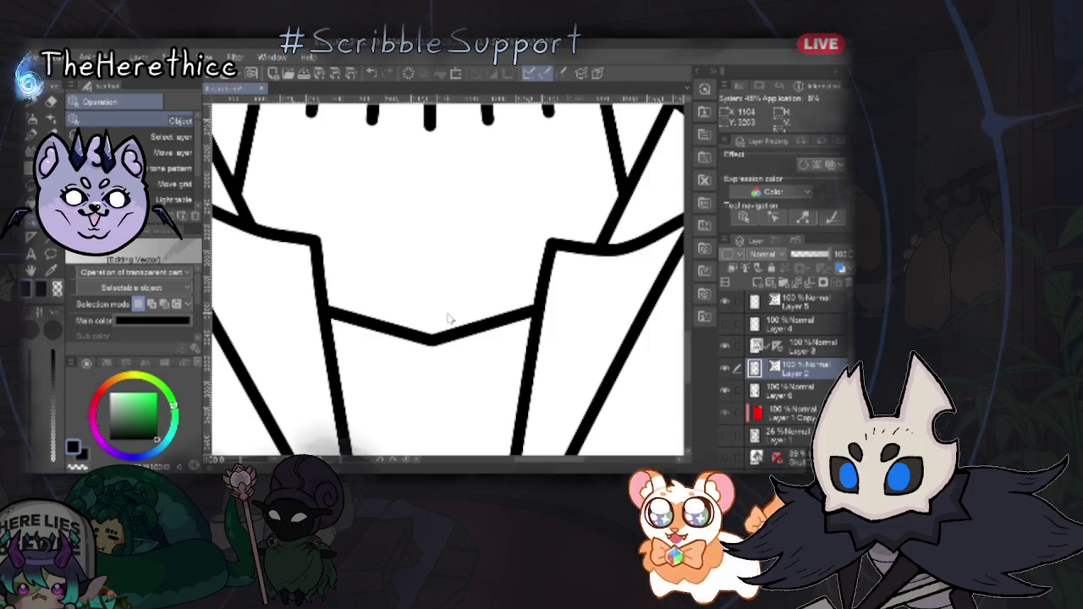
mouse_move(427, 400)
mouse_down()
mouse_move(445, 370)
mouse_move(440, 387)
mouse_up()
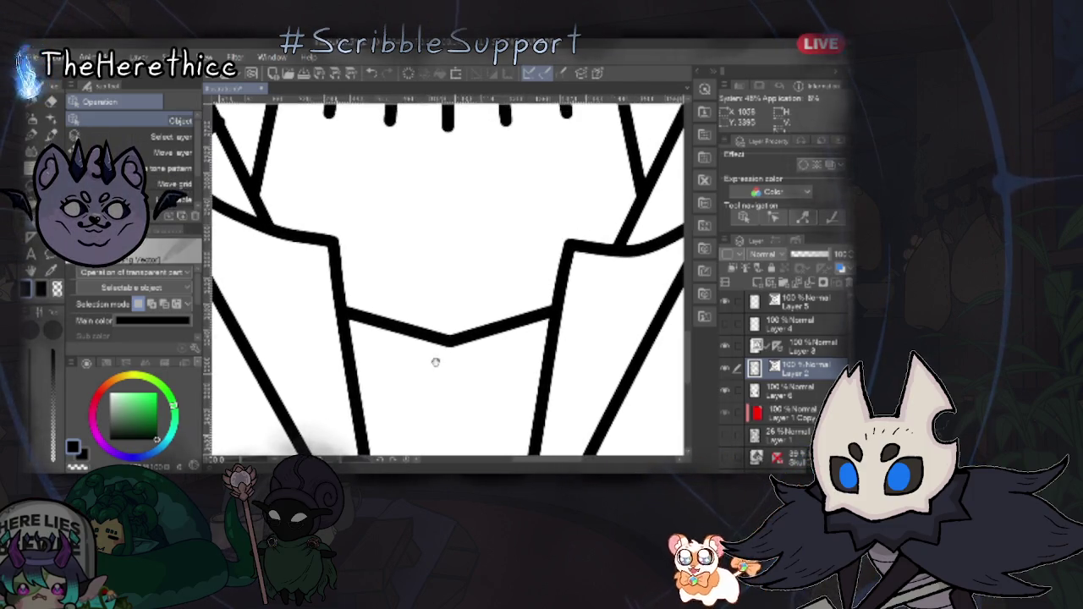
scroll(424, 309, up, 1)
mouse_move(479, 349)
mouse_down()
mouse_move(500, 213)
mouse_move(465, 443)
mouse_up()
click(360, 348)
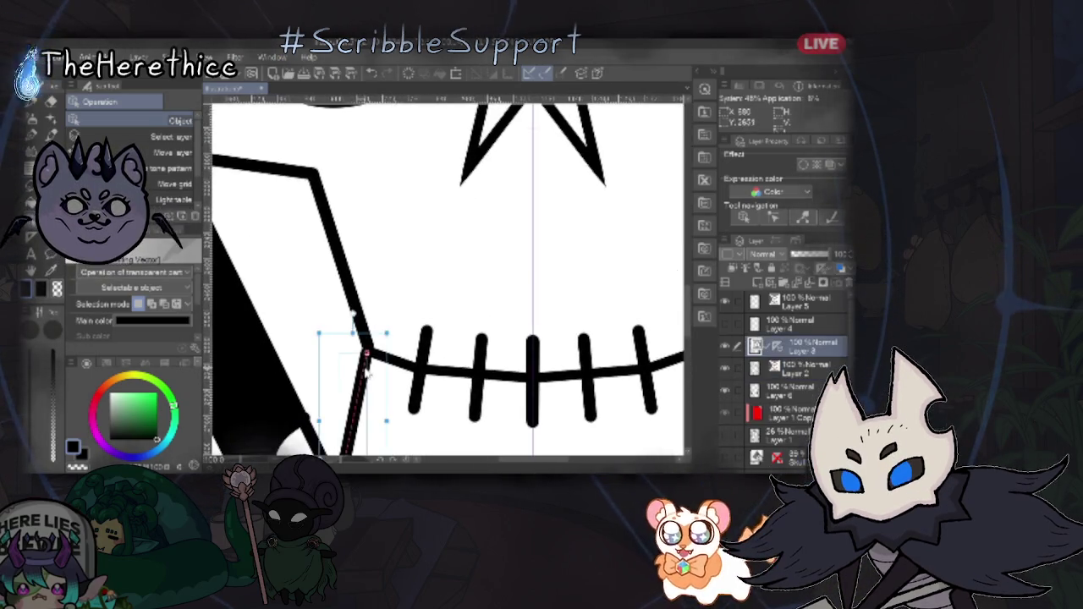
click(474, 393)
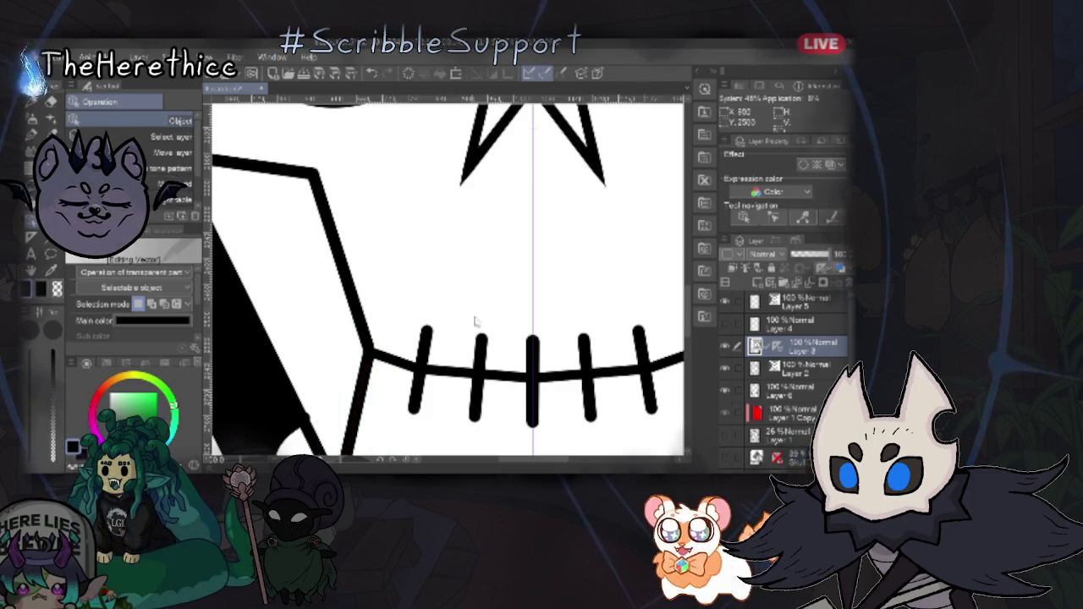
key(h)
drag(446, 338, 605, 262)
drag(430, 400, 591, 342)
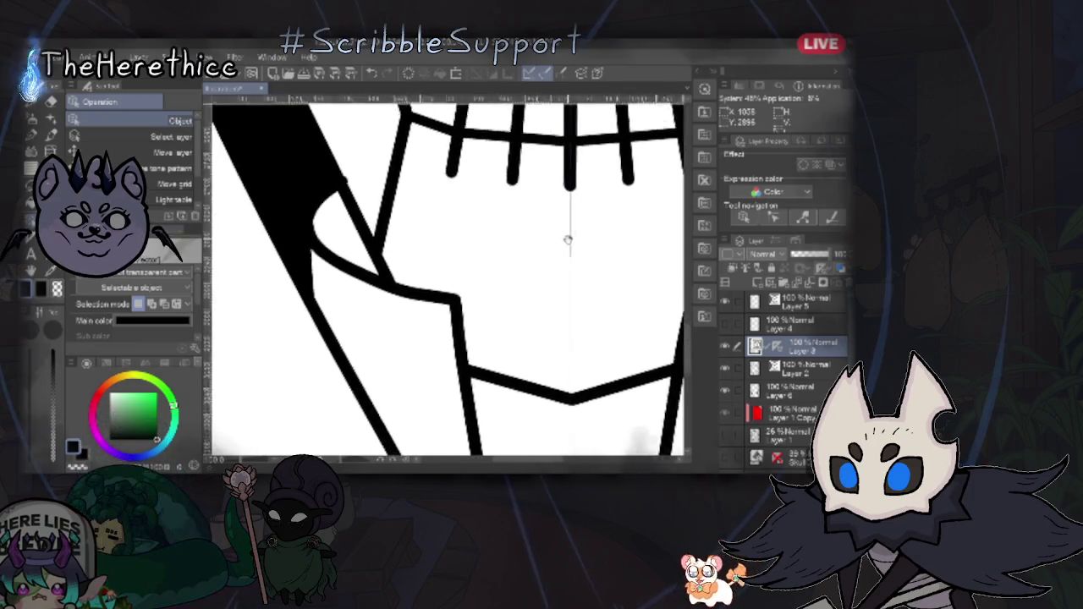
- Select the opposite collar curve below the mouth corner and scroll around to inspect it
click(369, 292)
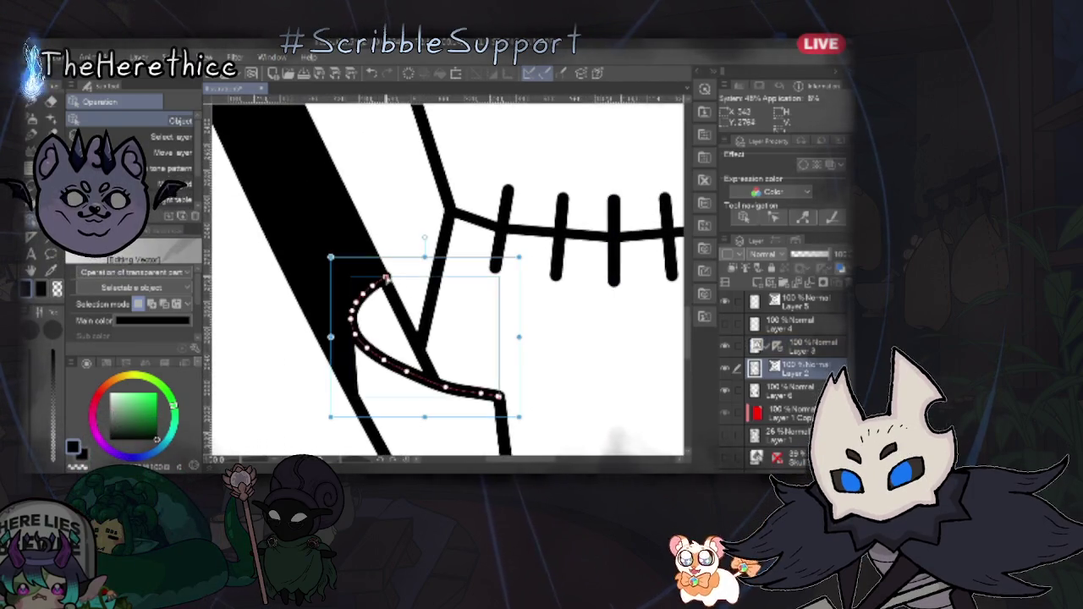
scroll(425, 285, right, 3)
scroll(404, 285, right, 3)
scroll(451, 350, up, 3)
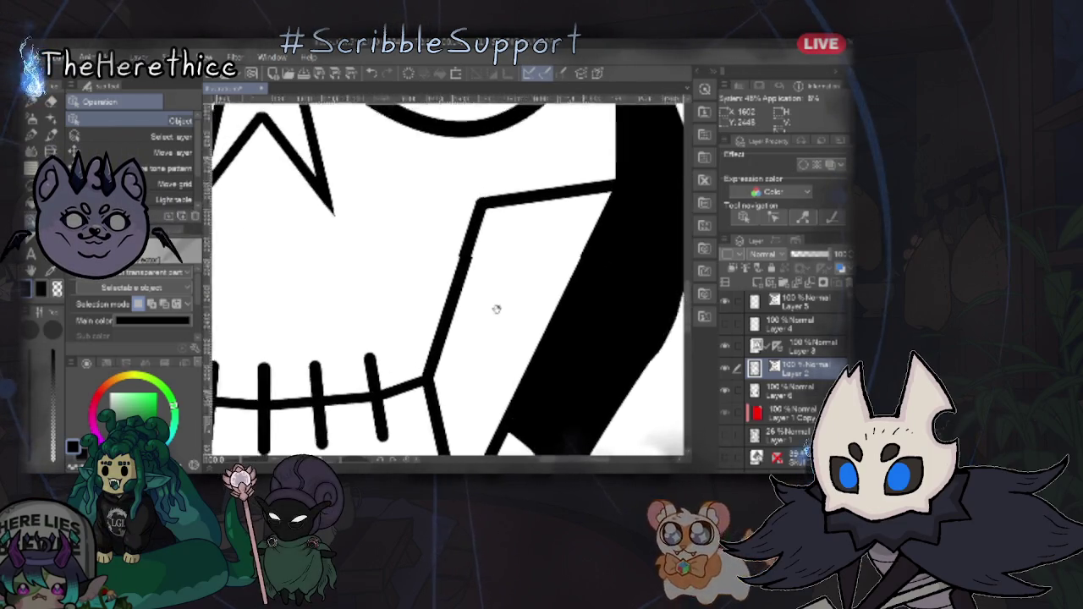
scroll(503, 299, up, 2)
scroll(497, 394, up, 2)
scroll(440, 344, up, 3)
scroll(496, 310, up, 3)
scroll(460, 363, left, 3)
scroll(460, 387, down, 2)
scroll(500, 387, down, 1)
scroll(477, 307, down, 1)
scroll(476, 307, down, 3)
scroll(461, 254, down, 3)
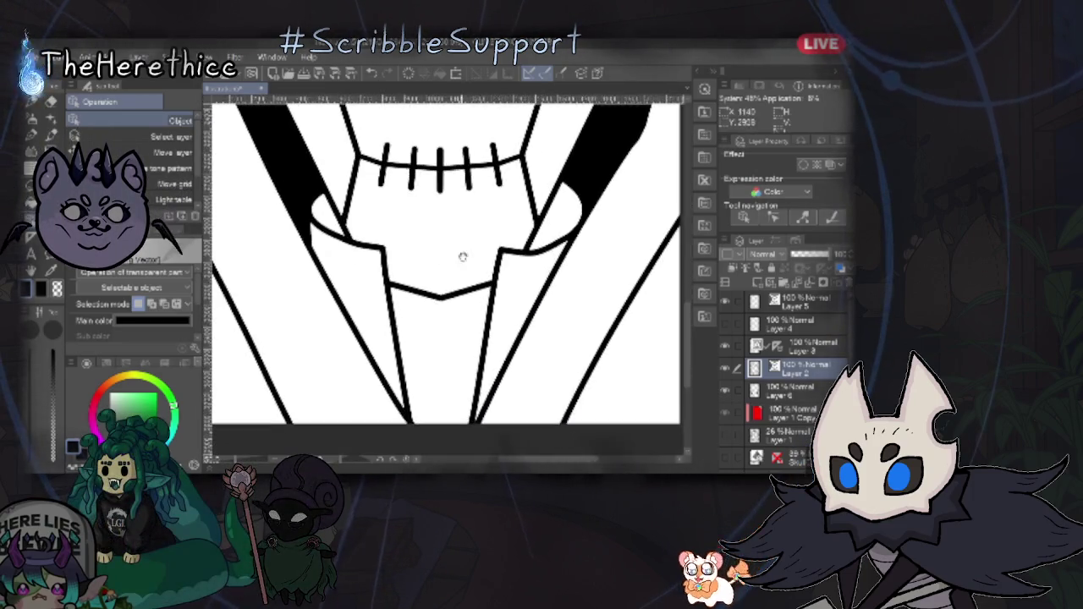
scroll(456, 315, down, 1)
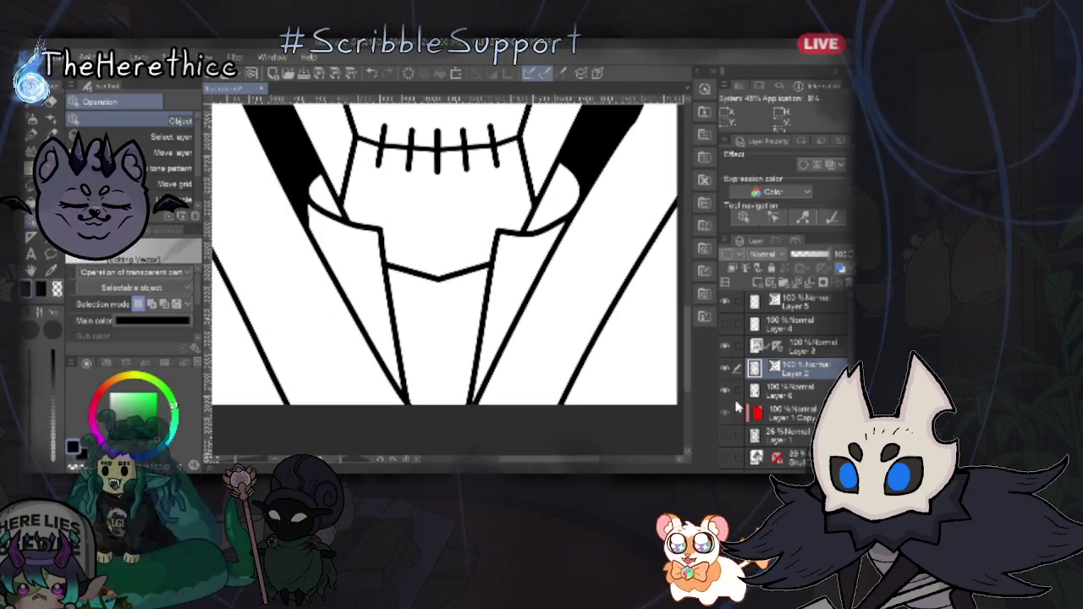
- Add new raster Layer 7 to the demon lineart and zoom in on the chest
click(726, 372)
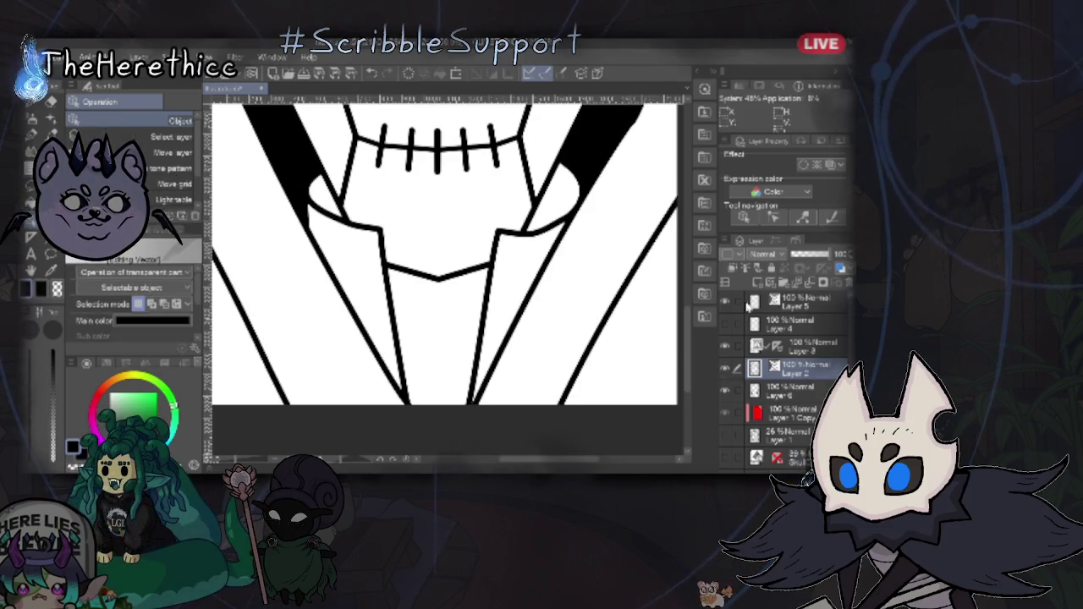
click(727, 392)
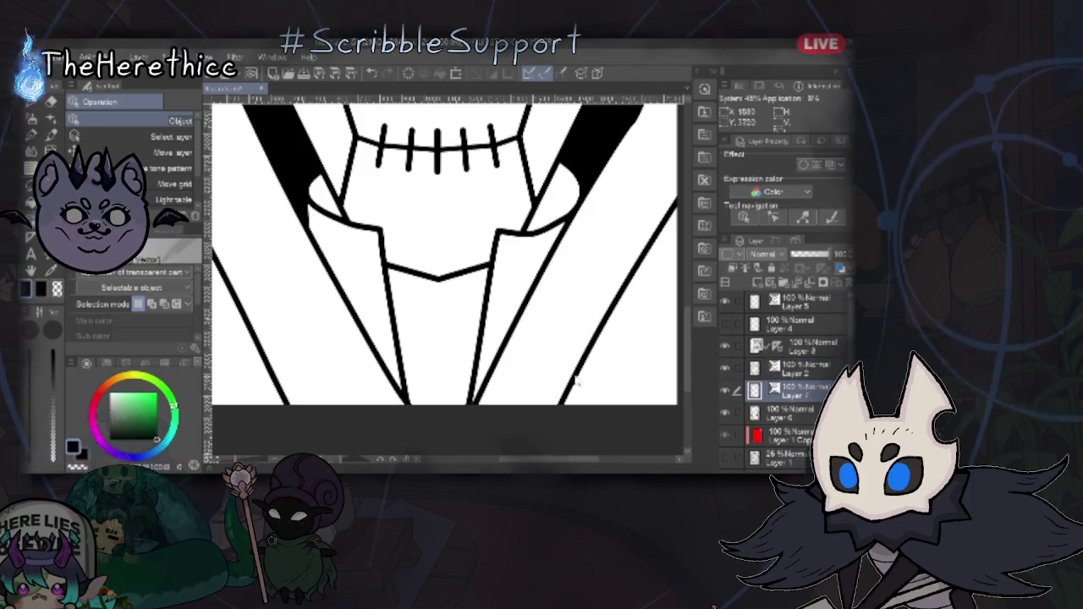
scroll(432, 304, up, 3)
scroll(443, 314, down, 2)
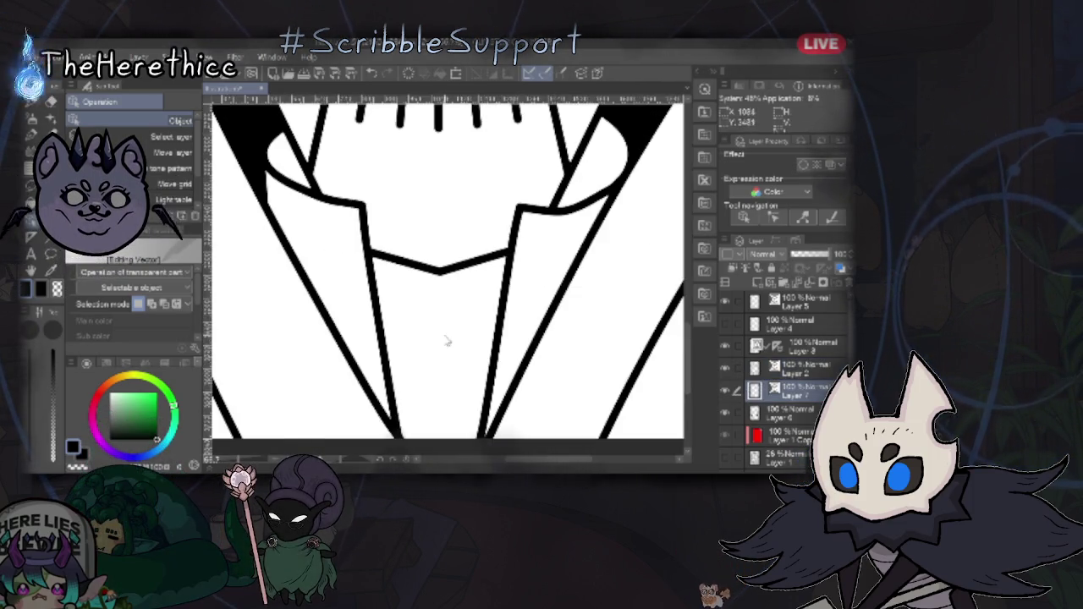
scroll(447, 341, up, 1)
scroll(447, 338, up, 1)
scroll(445, 338, up, 1)
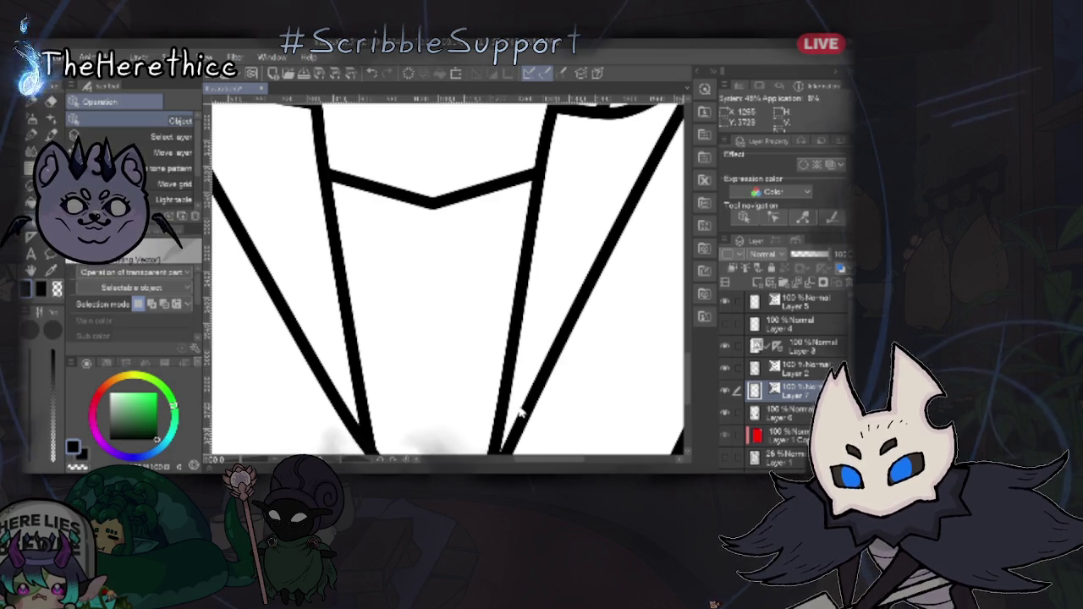
scroll(520, 408, down, 1)
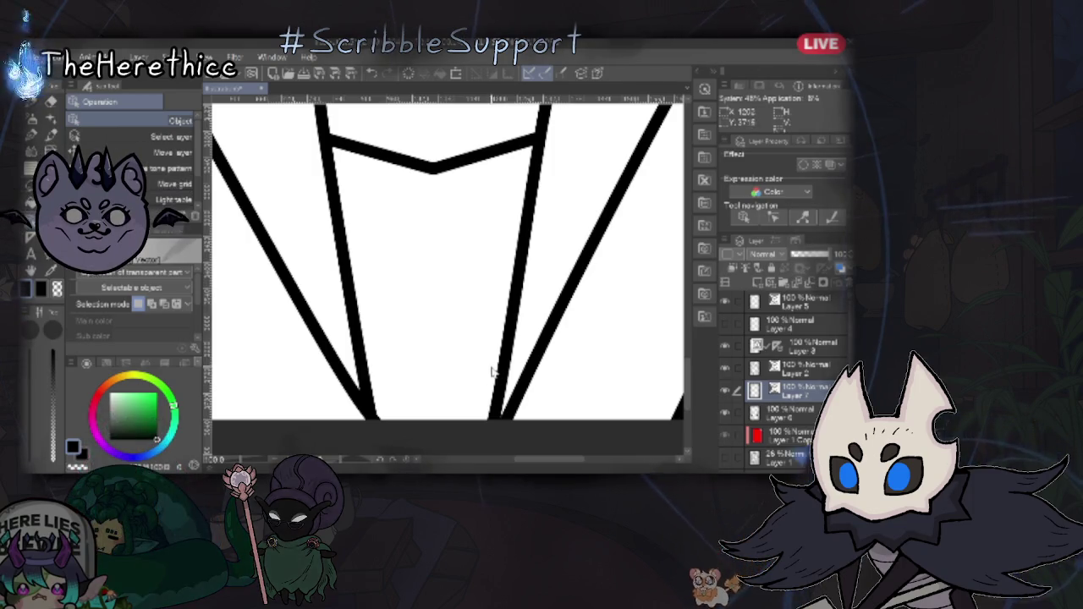
scroll(474, 343, up, 1)
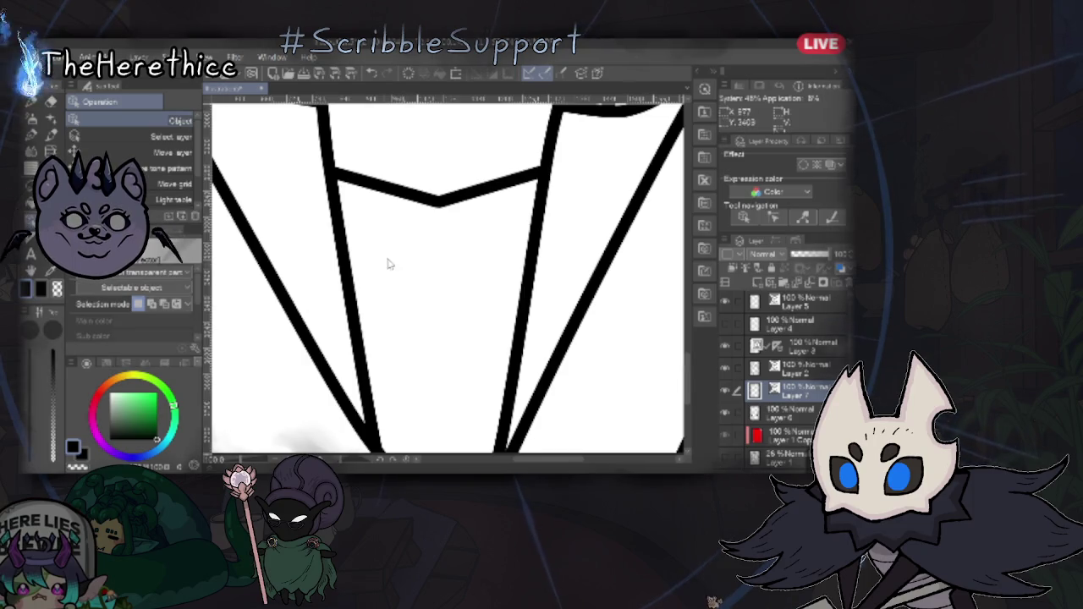
click(31, 134)
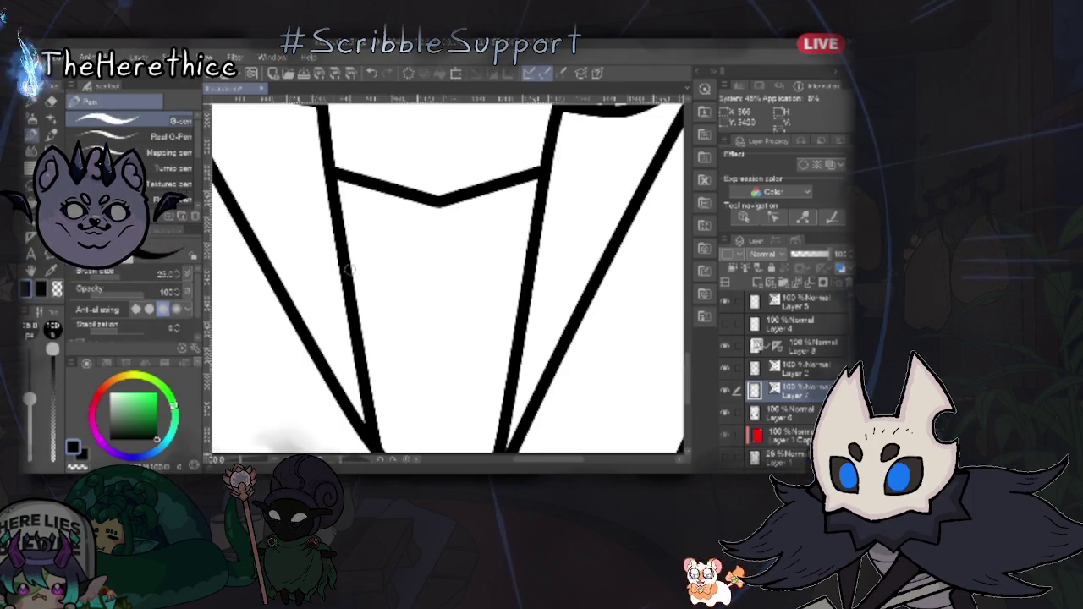
- Draw a diamond outline on the demon's chest between the lapels, undoing one false stroke
drag(442, 401, 345, 271)
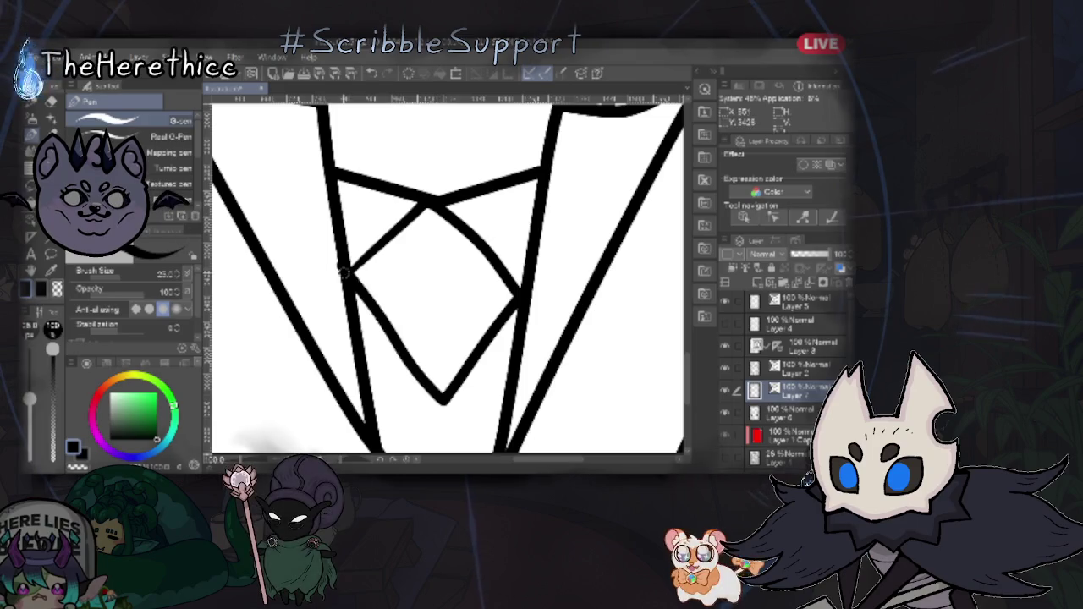
key(ctrl+z)
key(ctrl+z)
key(ctrl+z)
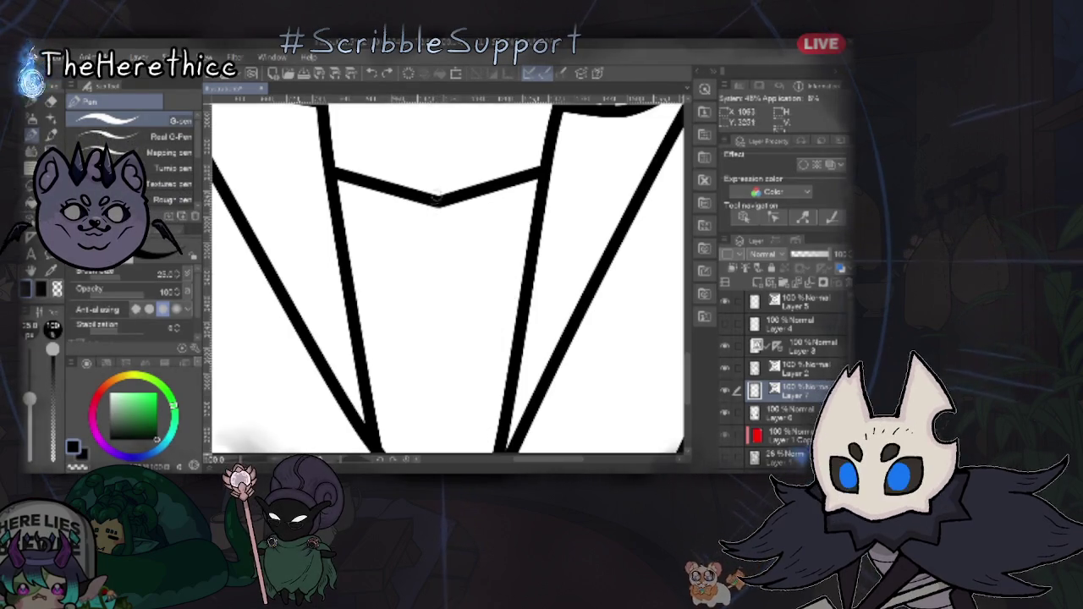
drag(438, 204, 355, 307)
drag(433, 416, 508, 339)
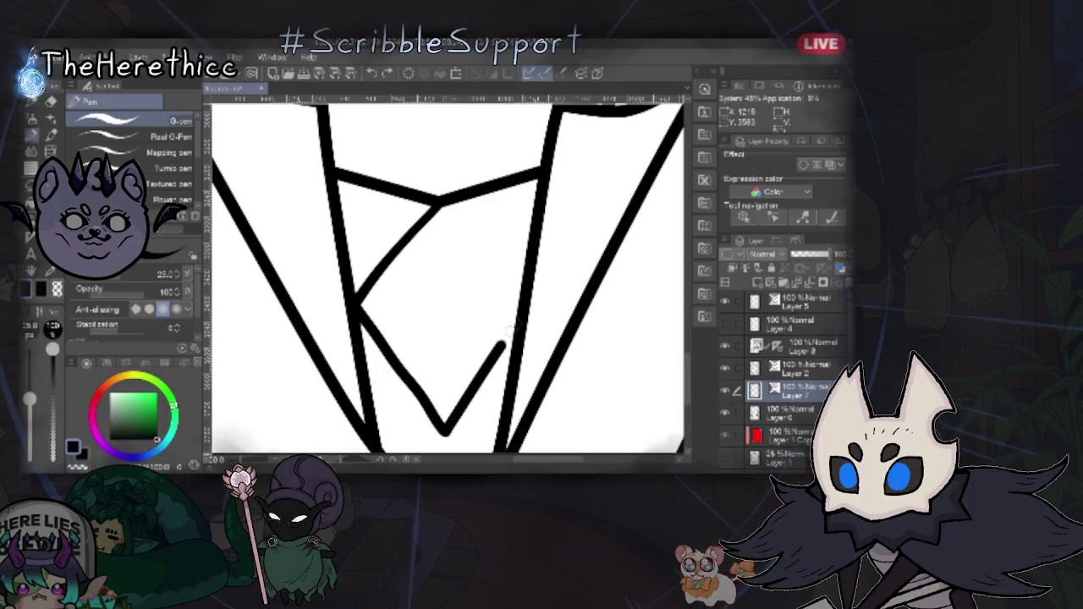
drag(487, 279, 518, 325)
drag(440, 205, 491, 279)
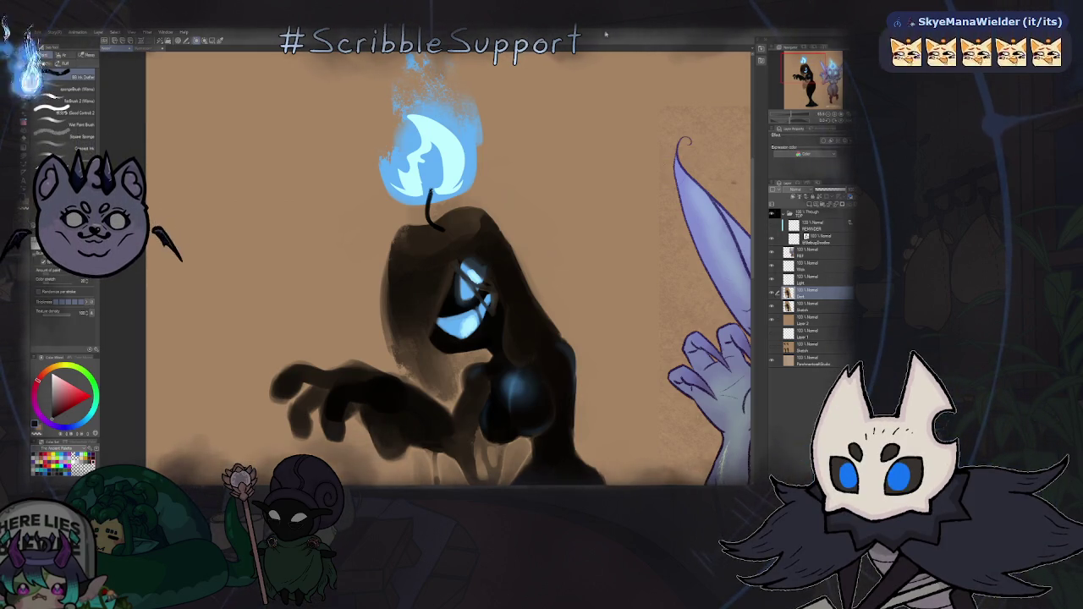
scroll(487, 303, down, 5)
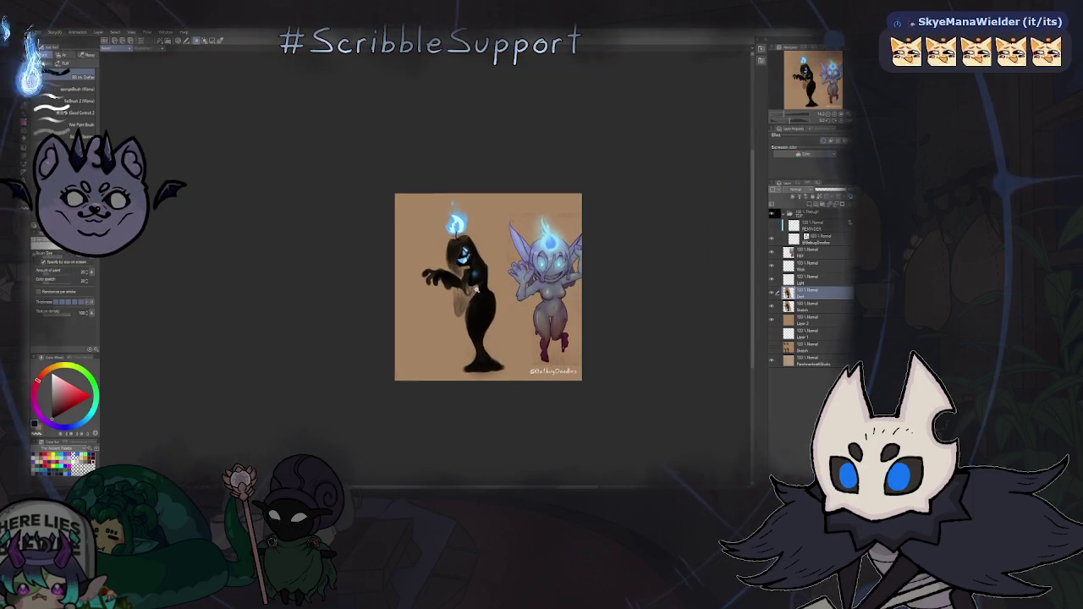
- Zoom in and toggle the head-flame layer's visibility to find and select it
scroll(486, 303, up, 1)
scroll(486, 303, up, 2)
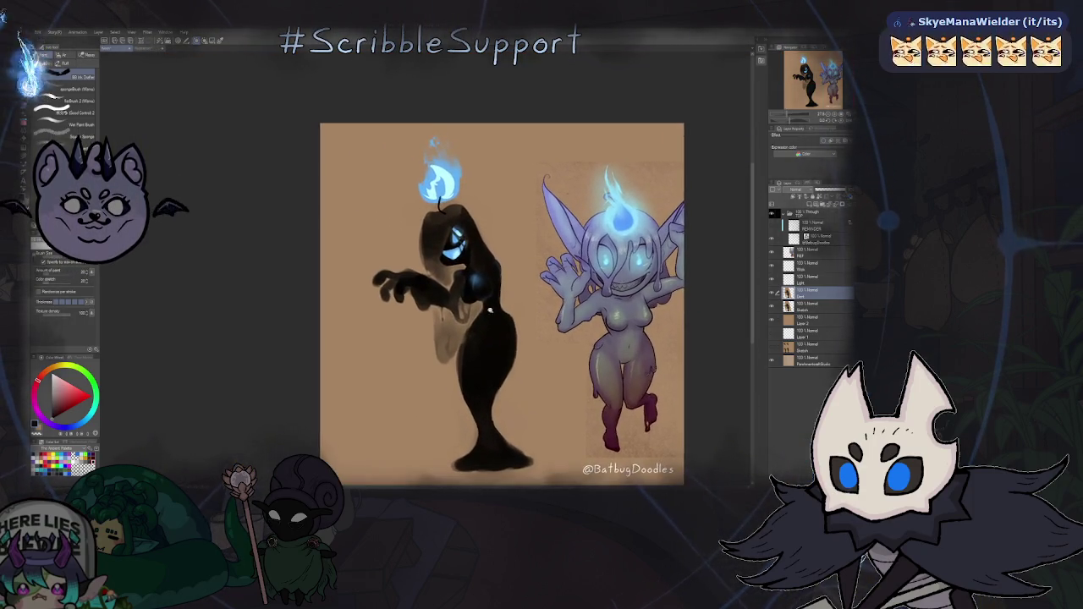
scroll(485, 276, up, 1)
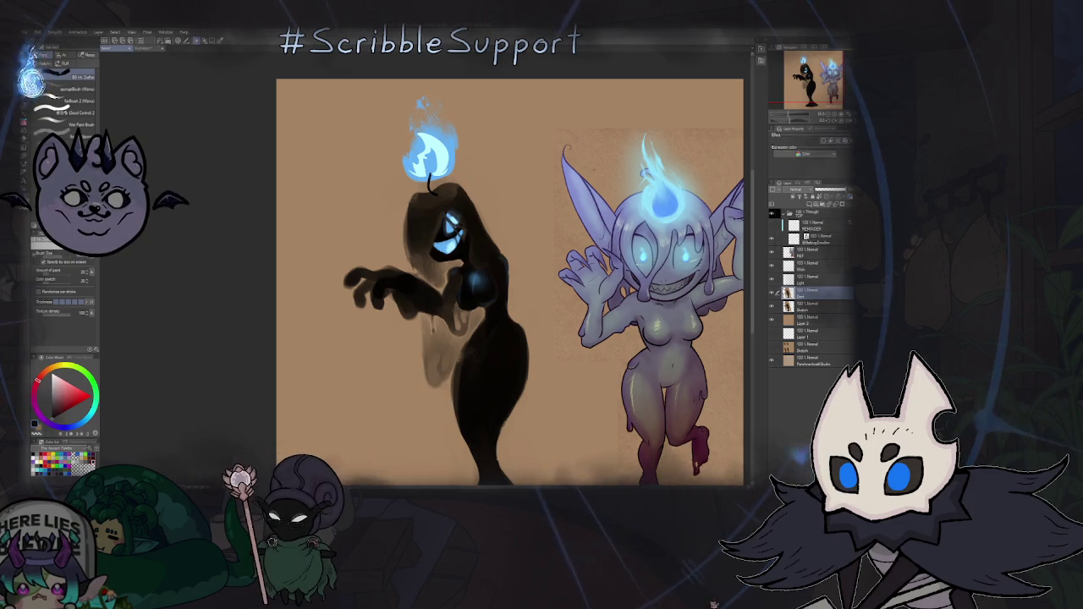
click(772, 281)
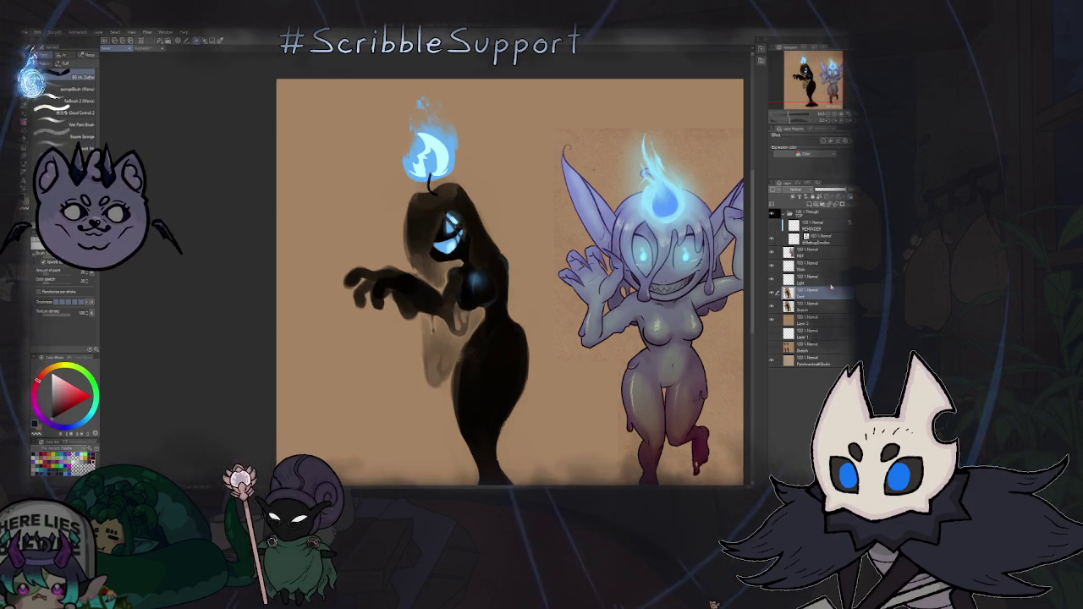
click(800, 280)
- Lasso the blue flame above the left character's head and recentre the two characters
key(m)
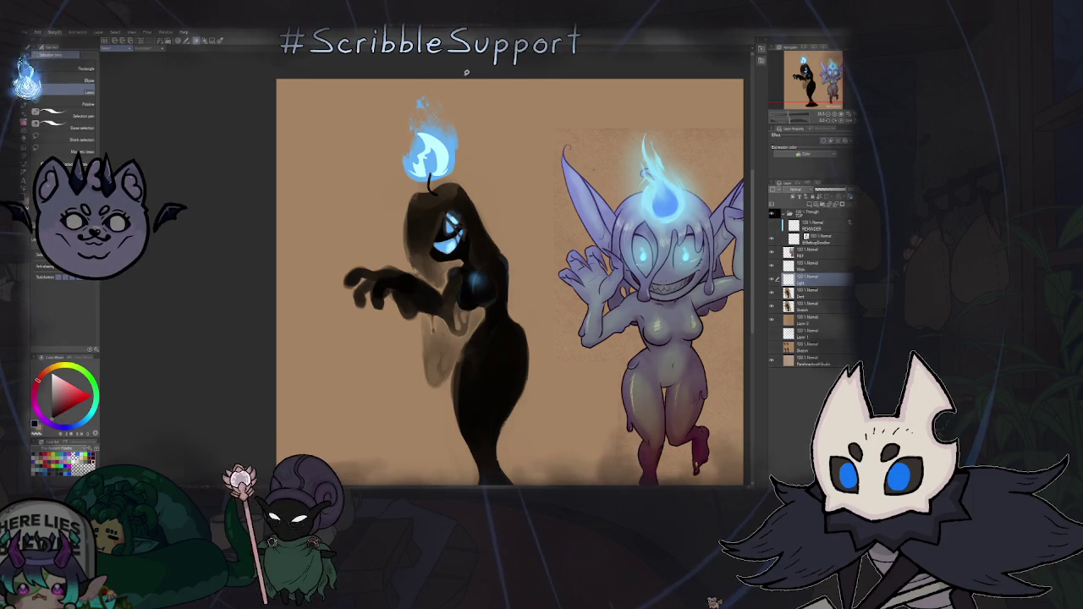
drag(465, 73, 455, 185)
scroll(507, 279, up, 2)
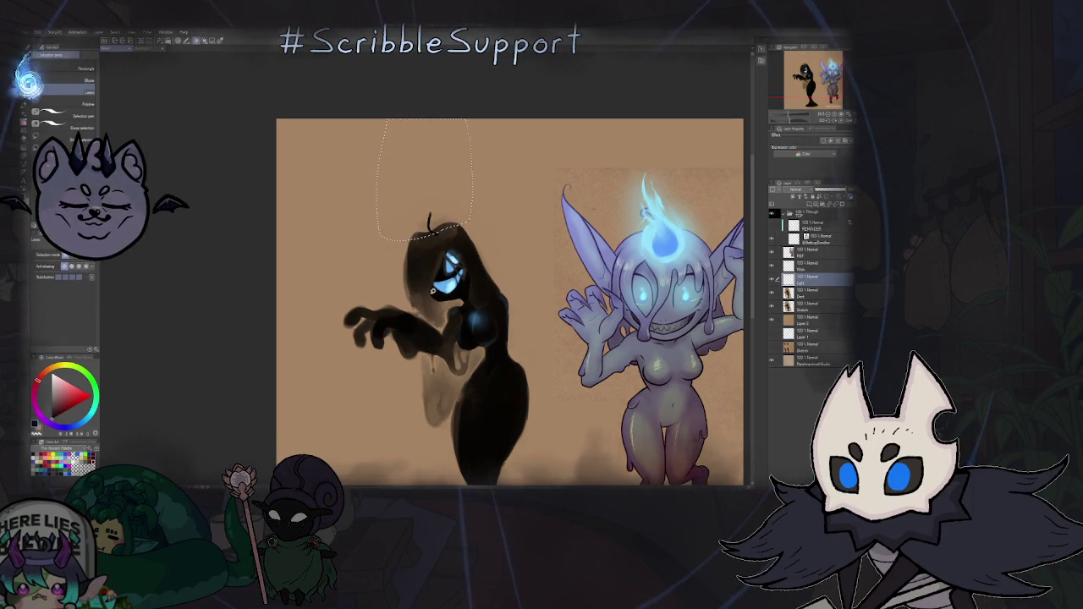
scroll(508, 297, down, 3)
scroll(485, 280, down, 2)
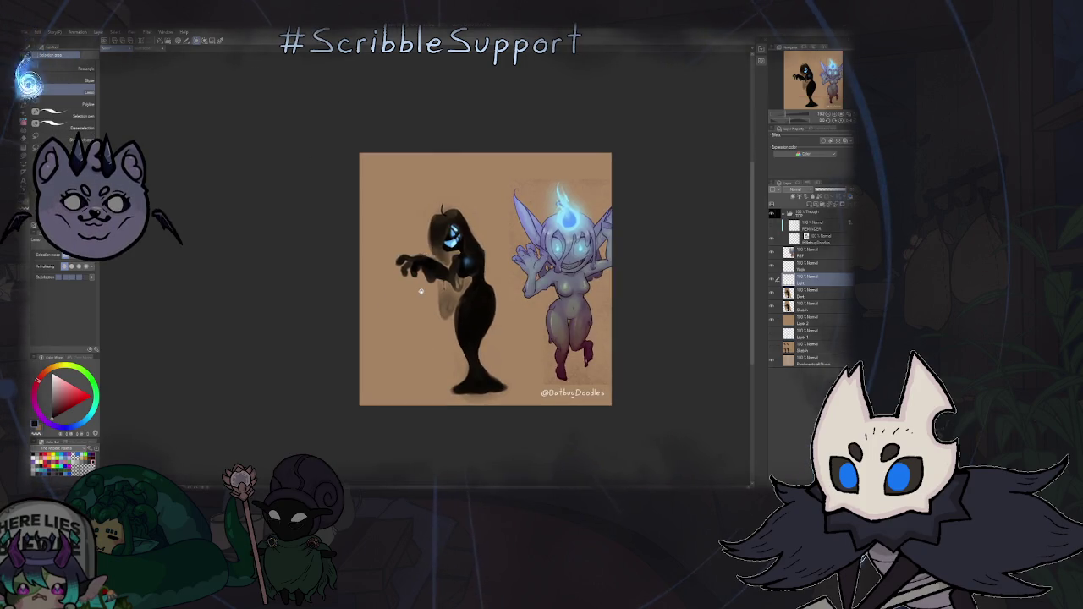
scroll(424, 286, up, 2)
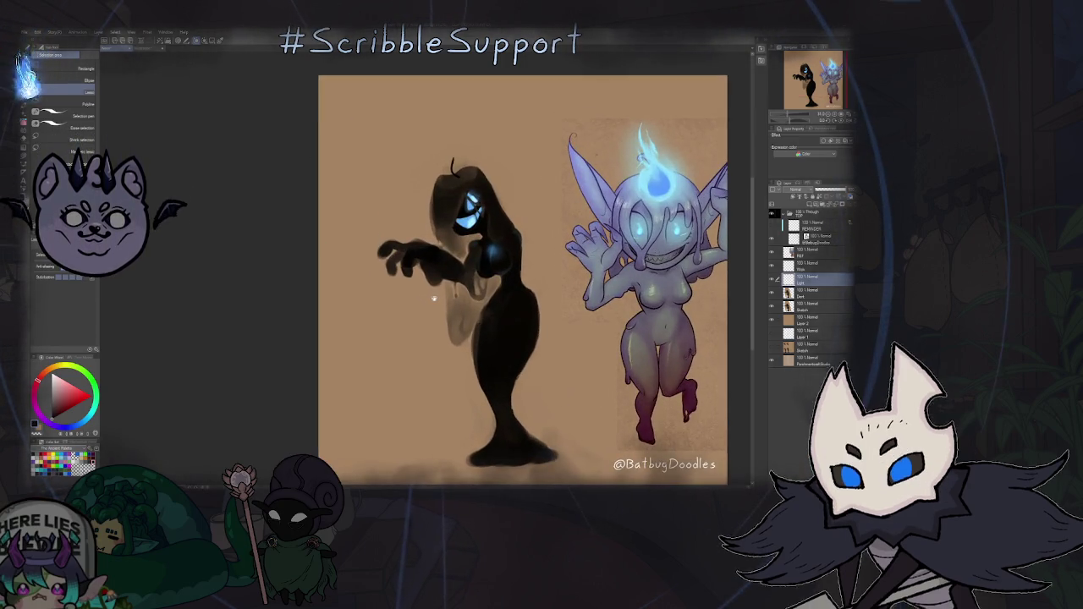
drag(523, 311, 512, 315)
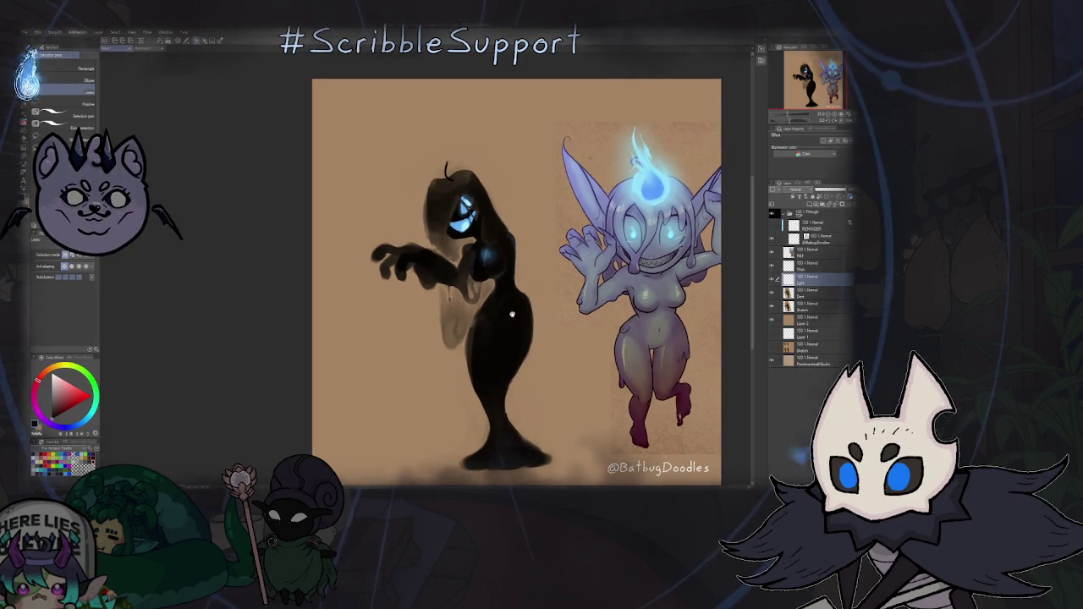
drag(512, 314, 483, 327)
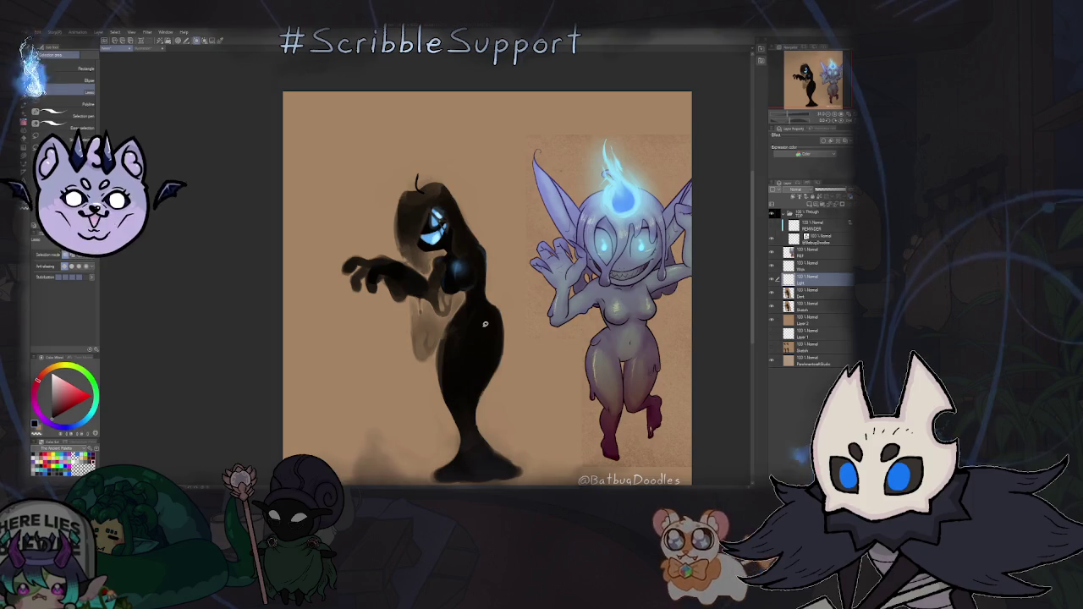
- Add a new layer above Skin and paint a light blue glow down the left character's wick
click(808, 264)
key(ctrl+shift+n)
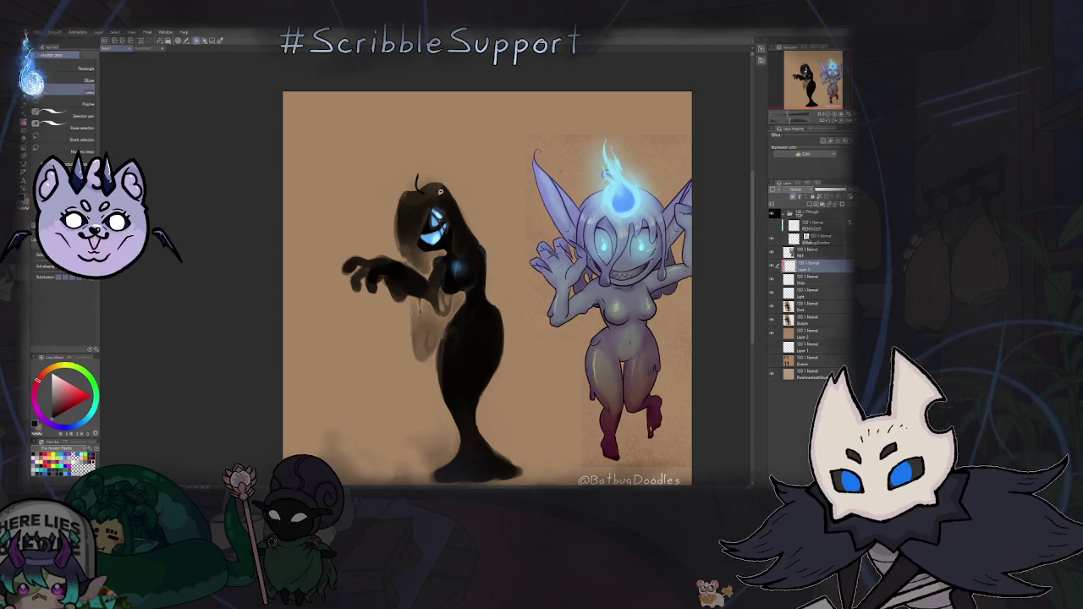
key(b)
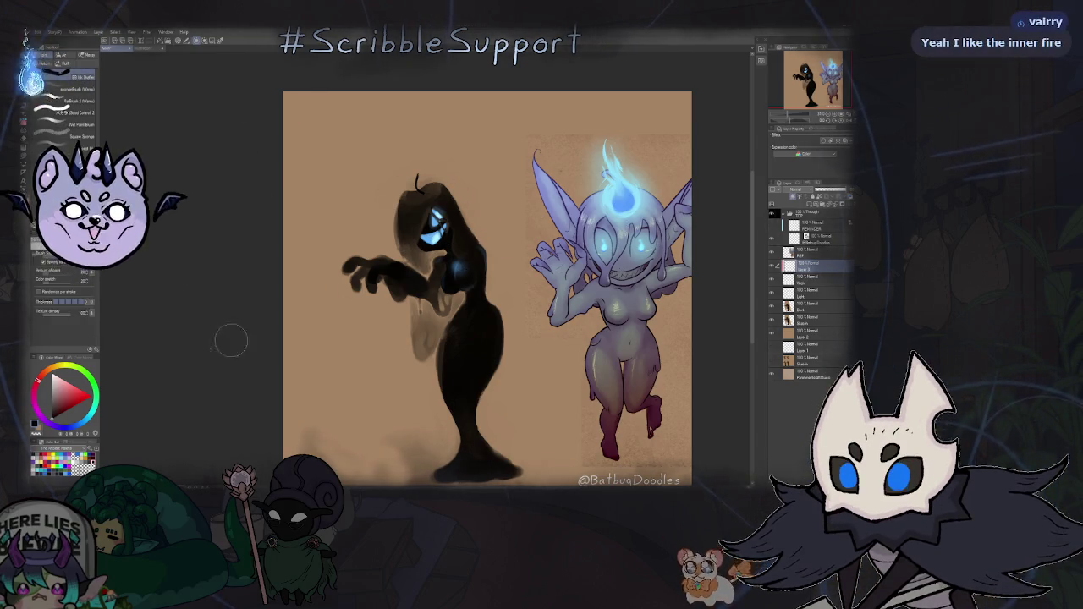
scroll(398, 267, up, 5)
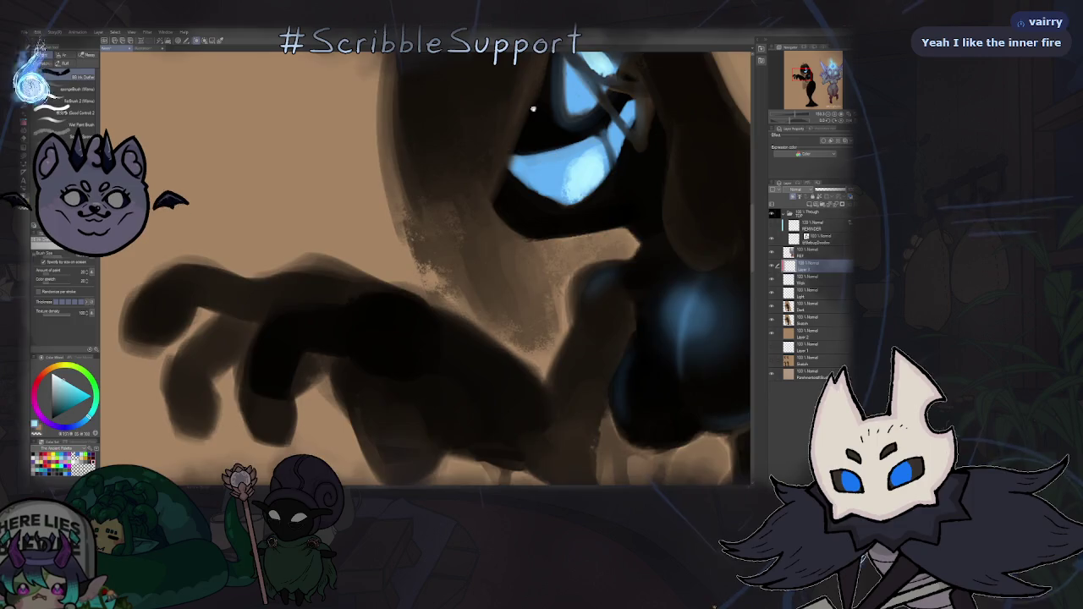
scroll(539, 103, down, 5)
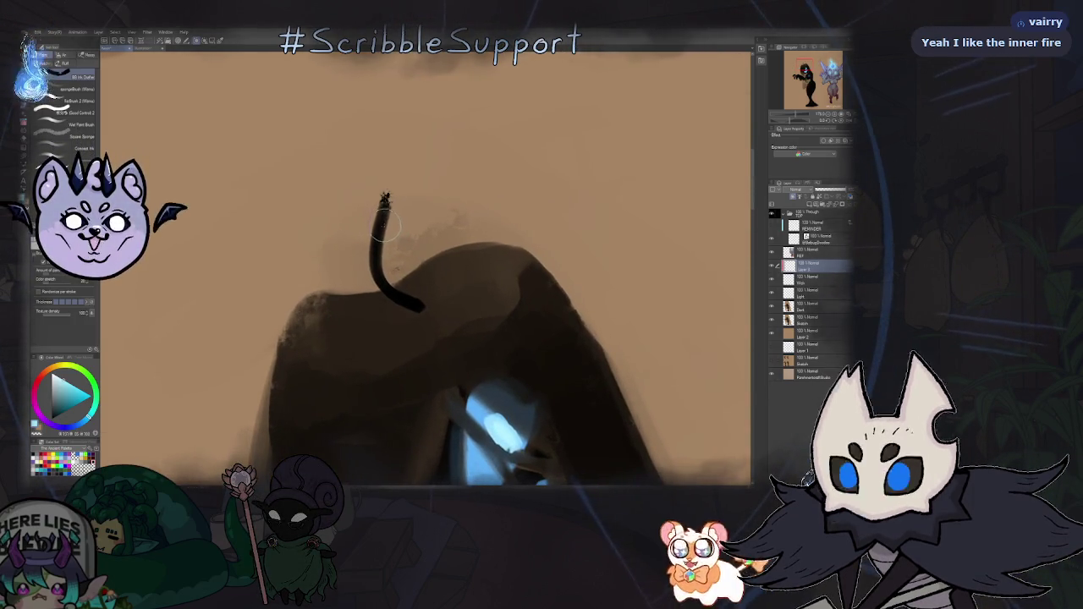
drag(384, 202, 375, 252)
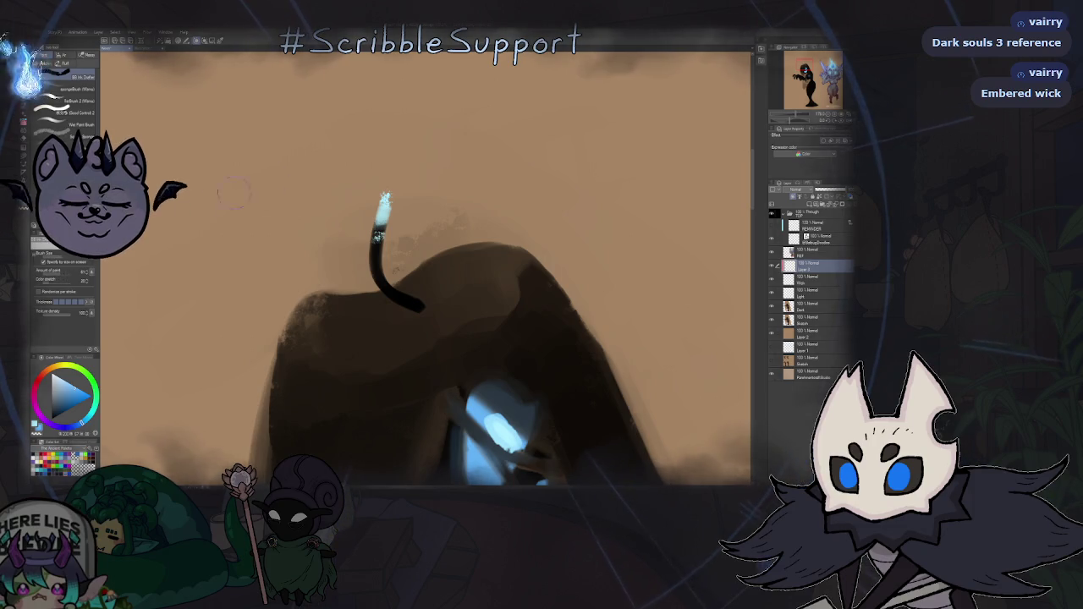
drag(385, 196, 377, 249)
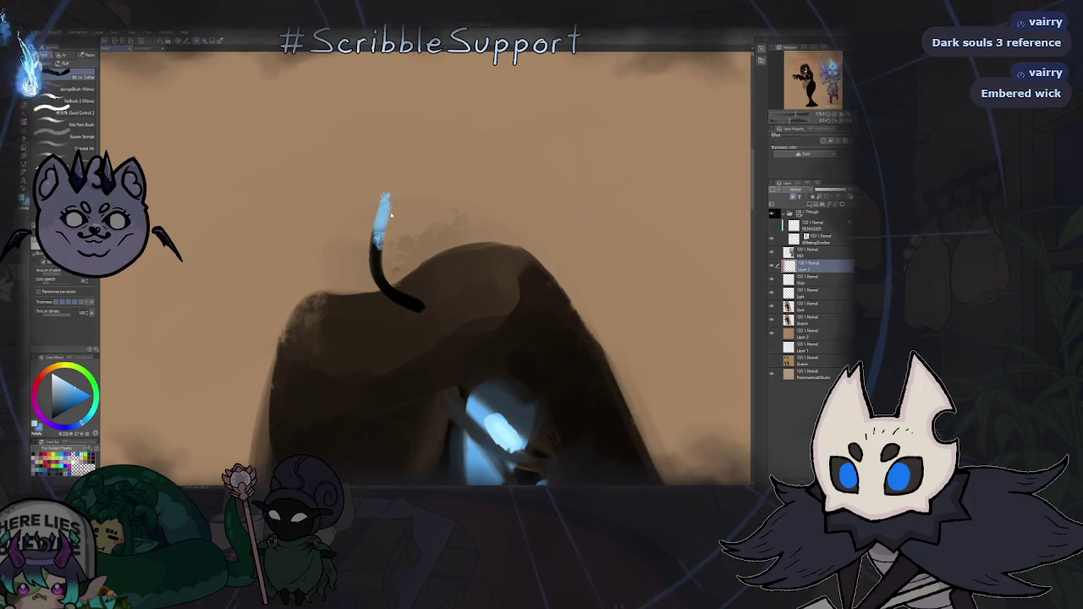
scroll(398, 233, up, 3)
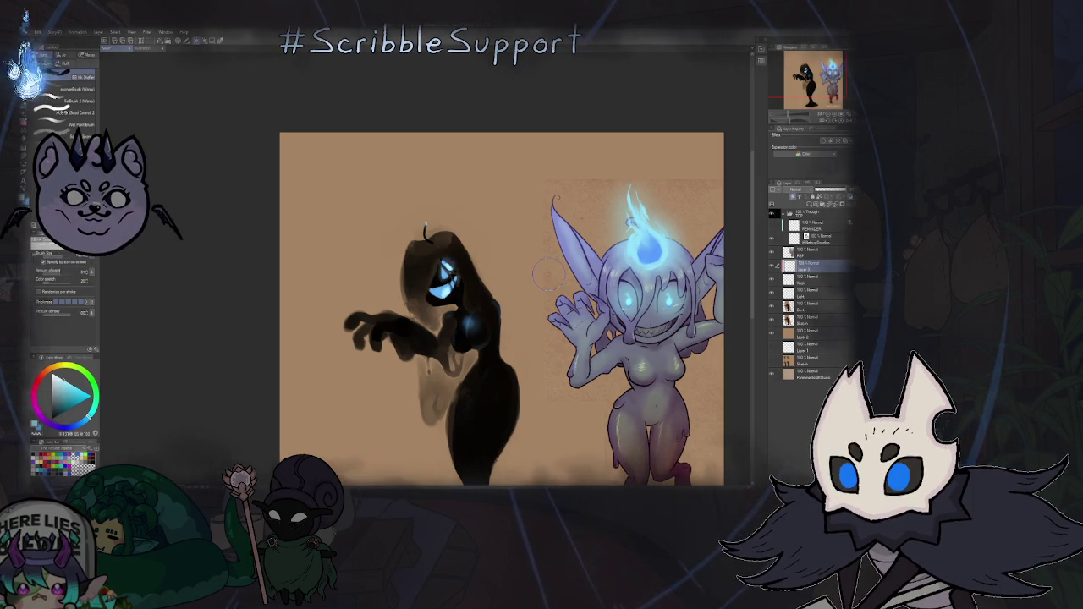
- Pan and zoom to review the witch painting, then select a lower layer in the stack
drag(509, 287, 473, 183)
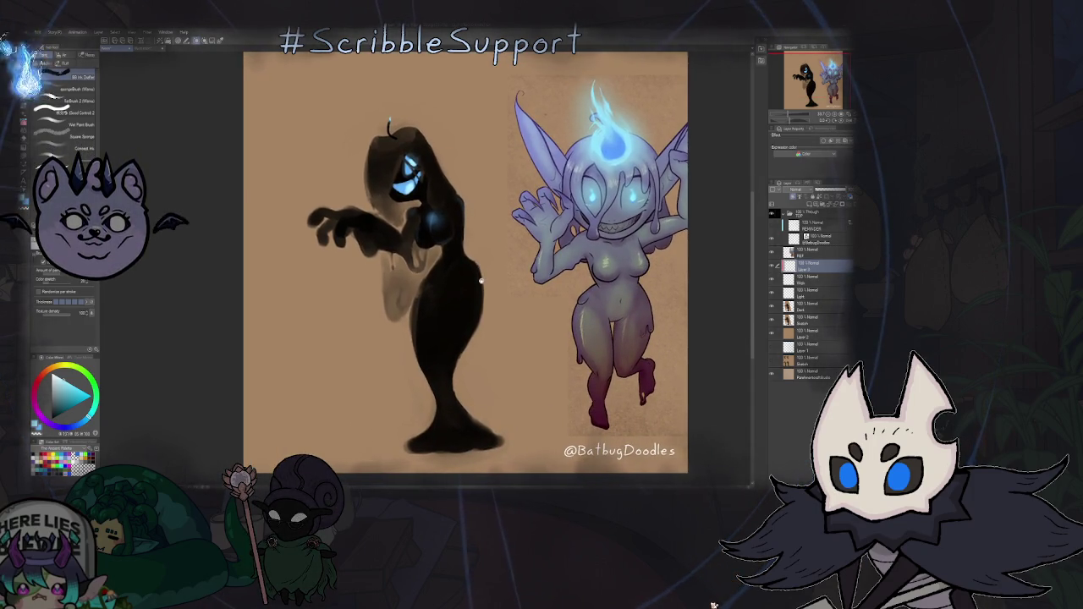
drag(482, 281, 478, 308)
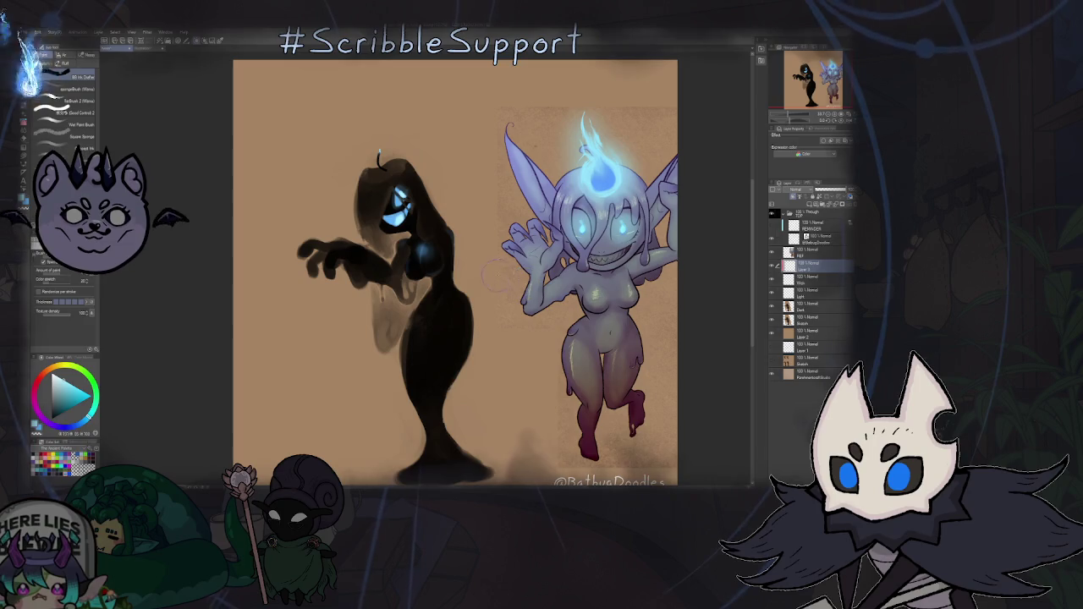
key(ctrl+minus)
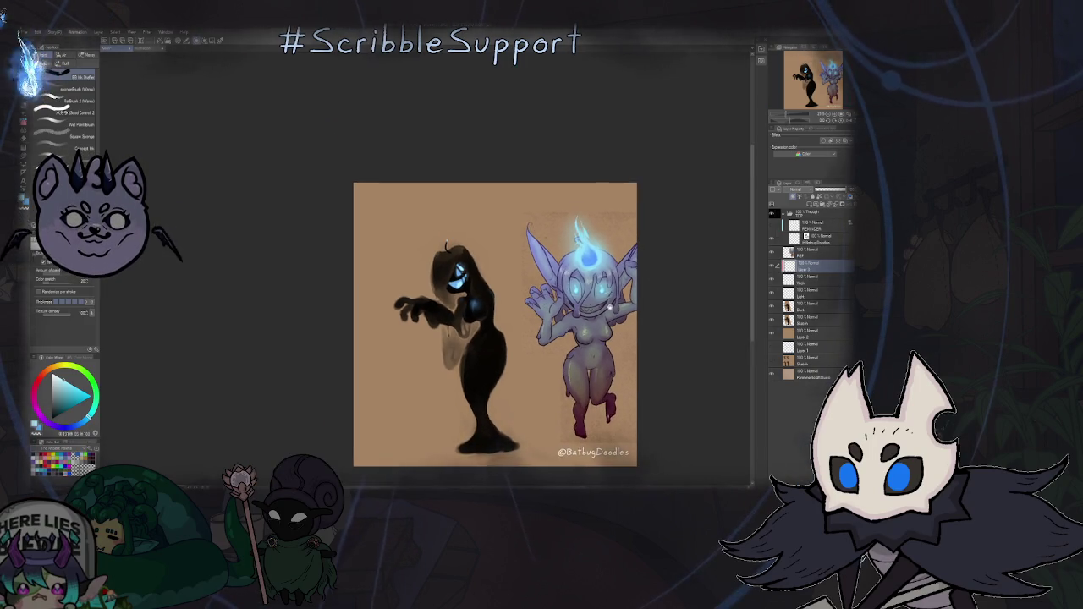
key(ctrl+plus)
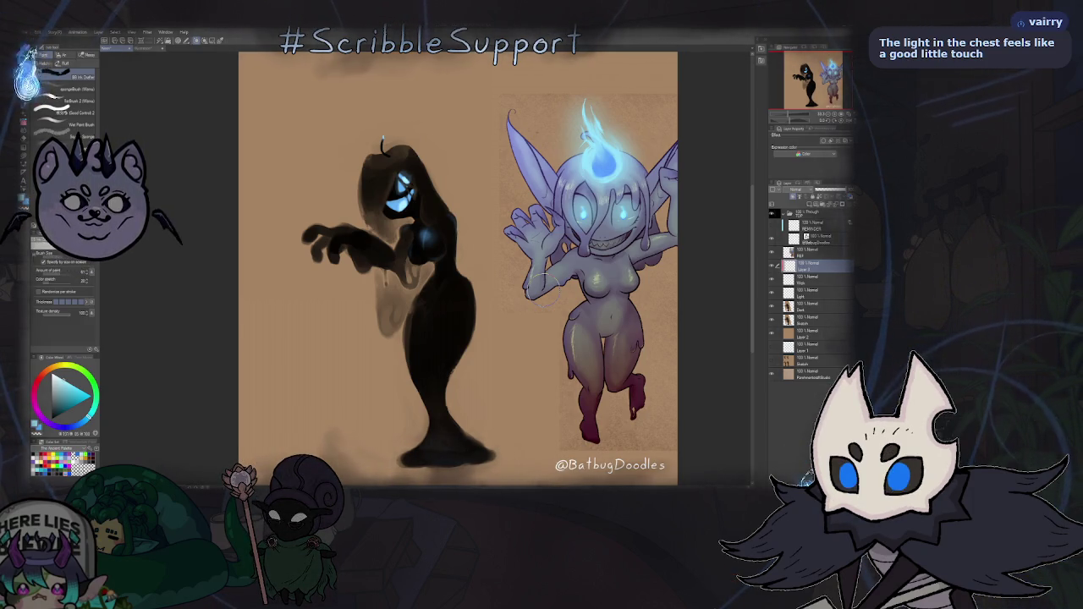
click(828, 311)
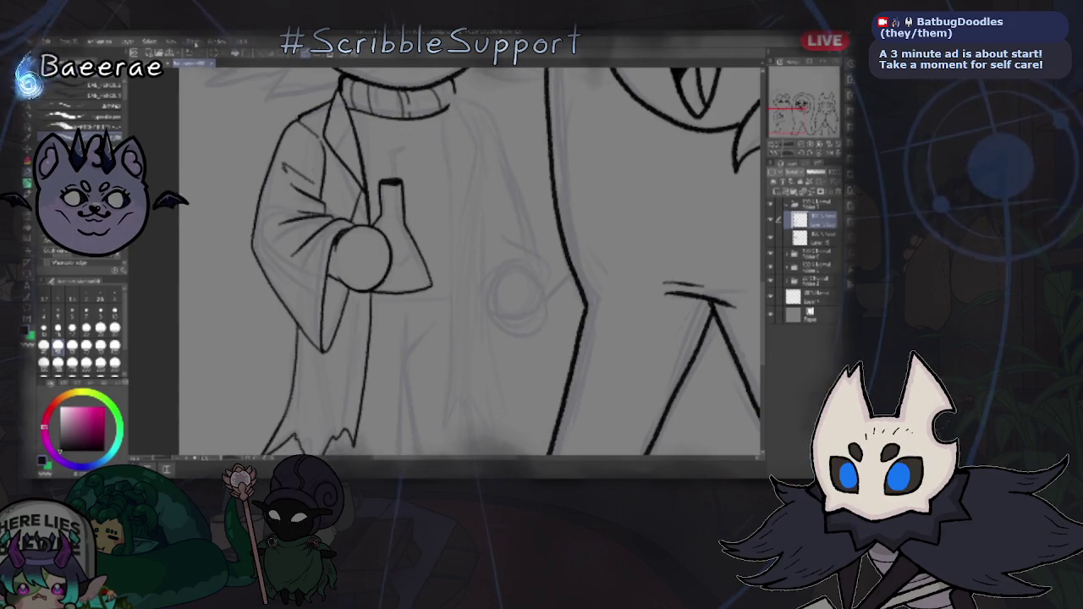
- Ink two test strokes along the lab coat's right edge, then undo them
scroll(470, 254, down, 1)
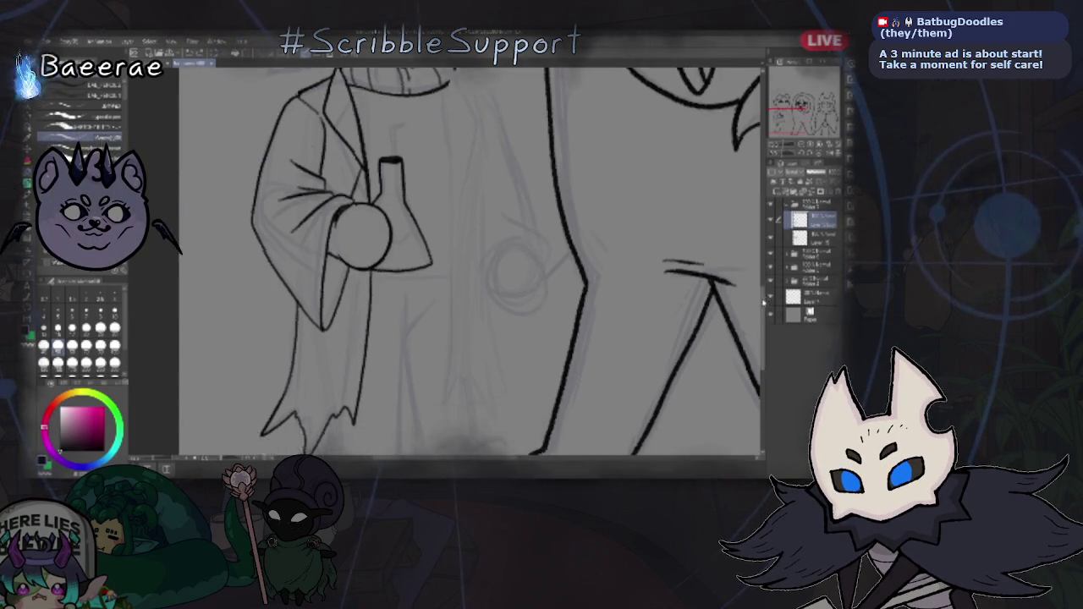
scroll(469, 254, down, 3)
scroll(470, 254, up, 4)
scroll(470, 254, up, 1)
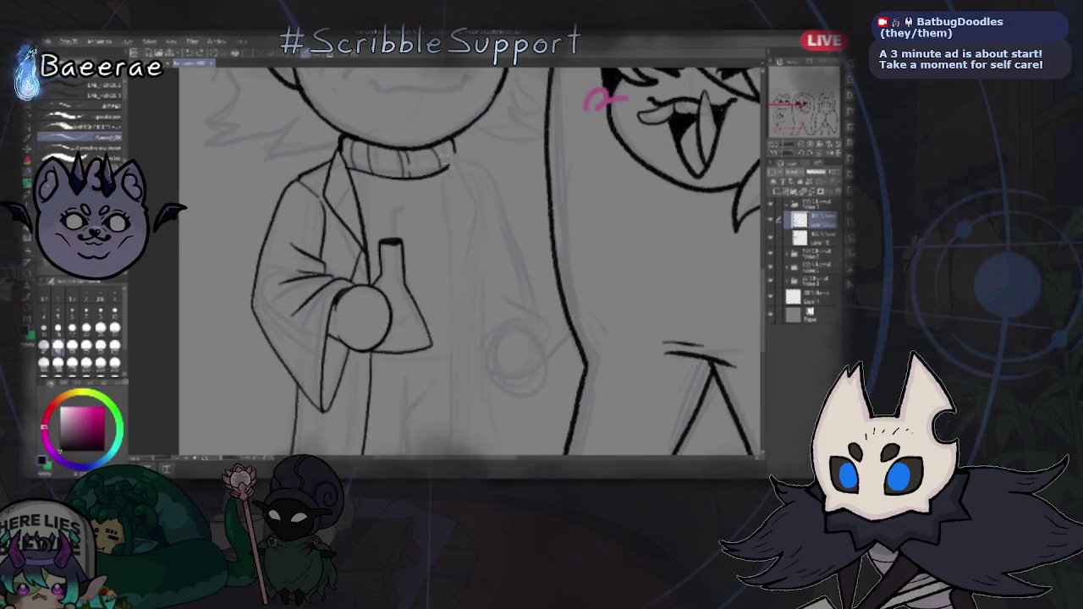
drag(448, 190, 457, 402)
mouse_move(457, 151)
mouse_down()
mouse_move(487, 254)
mouse_move(461, 301)
mouse_up()
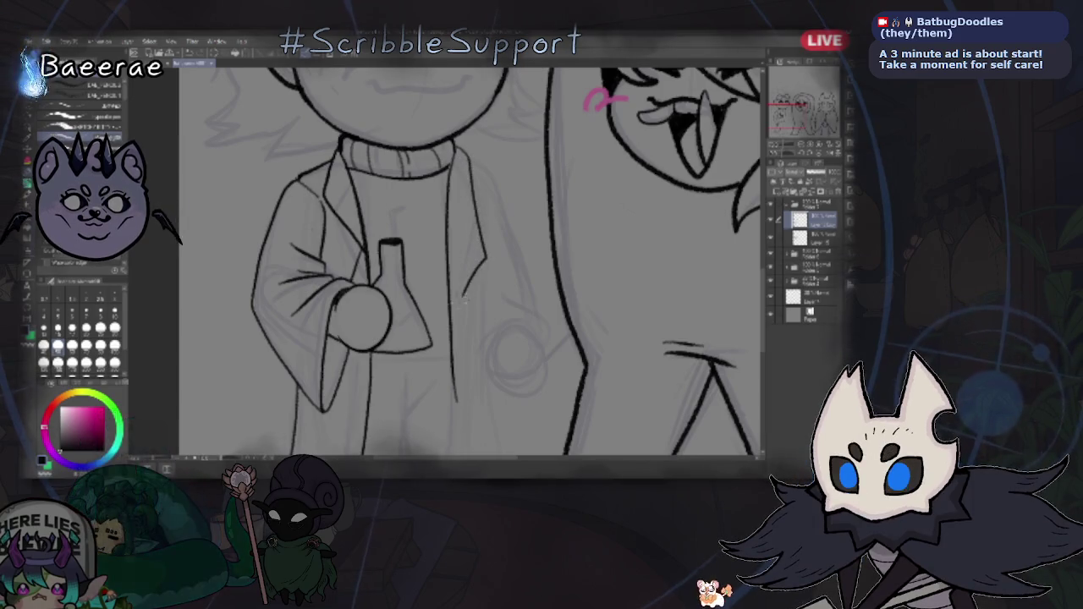
click(193, 58)
click(193, 58)
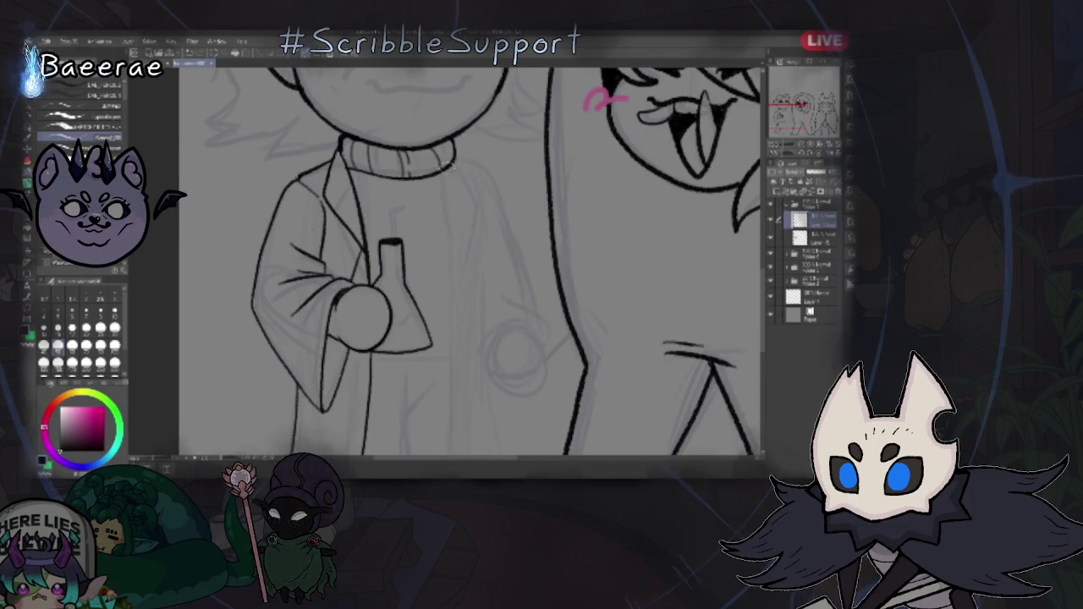
- Redraw the coat's right edge, collar and inner lines, undoing a short extra curve
scroll(688, 213, down, 3)
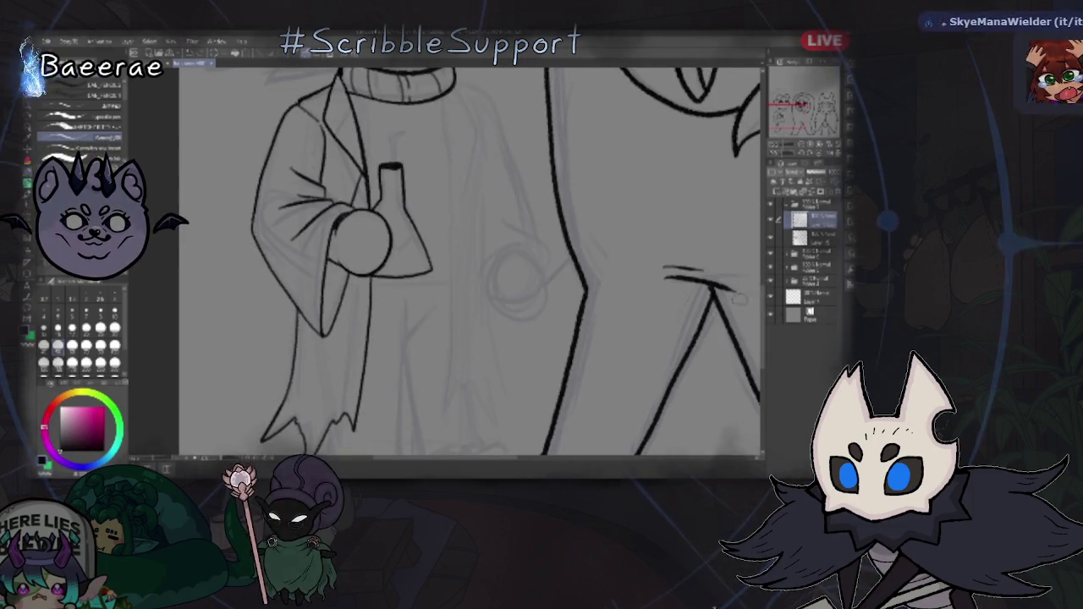
drag(447, 100, 446, 413)
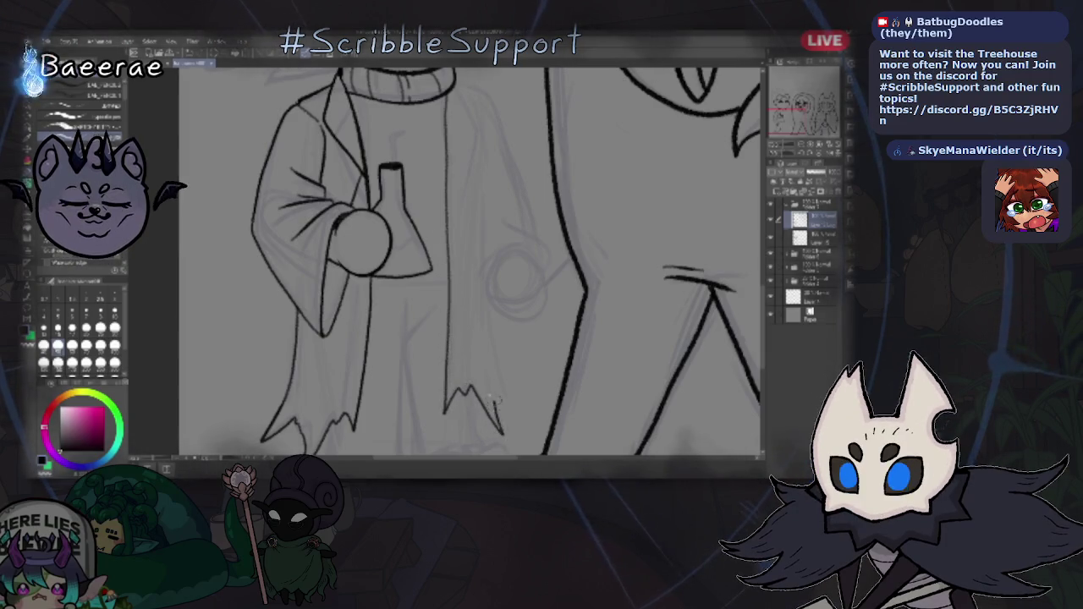
drag(498, 339, 493, 306)
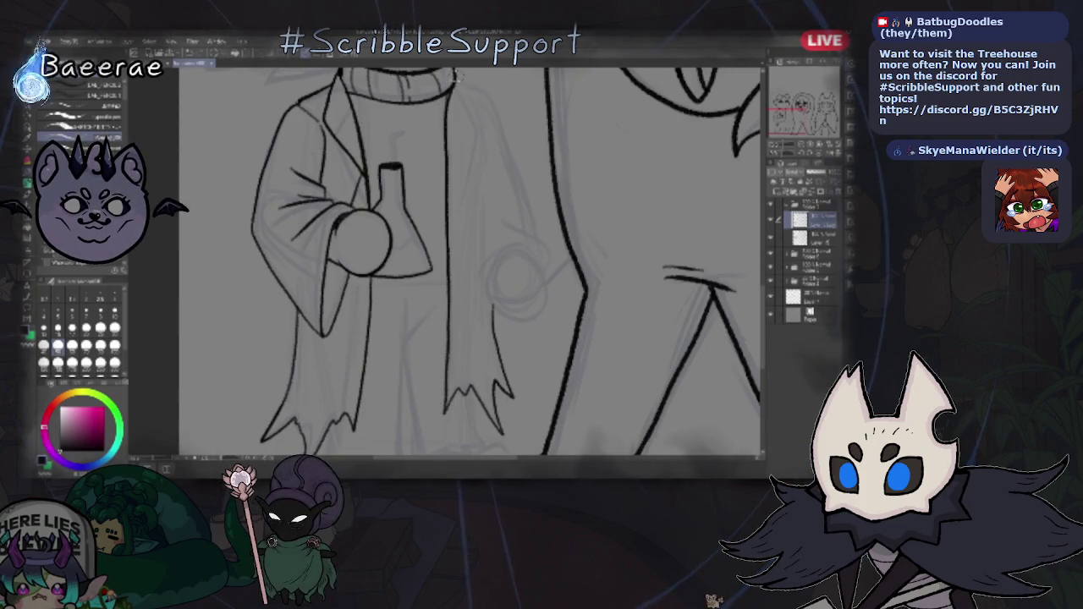
drag(471, 125, 448, 193)
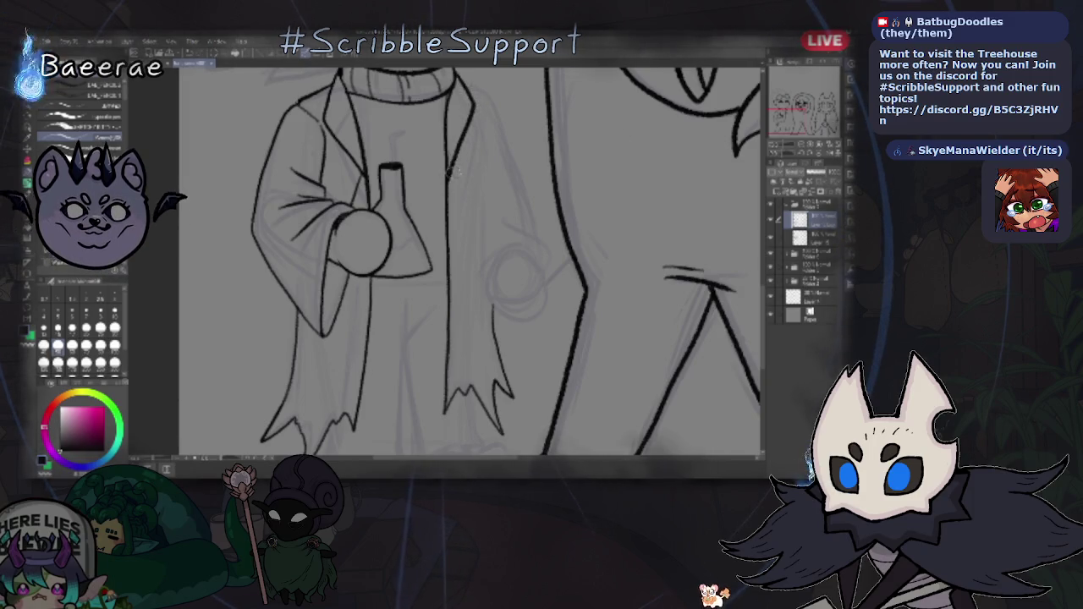
drag(462, 170, 457, 250)
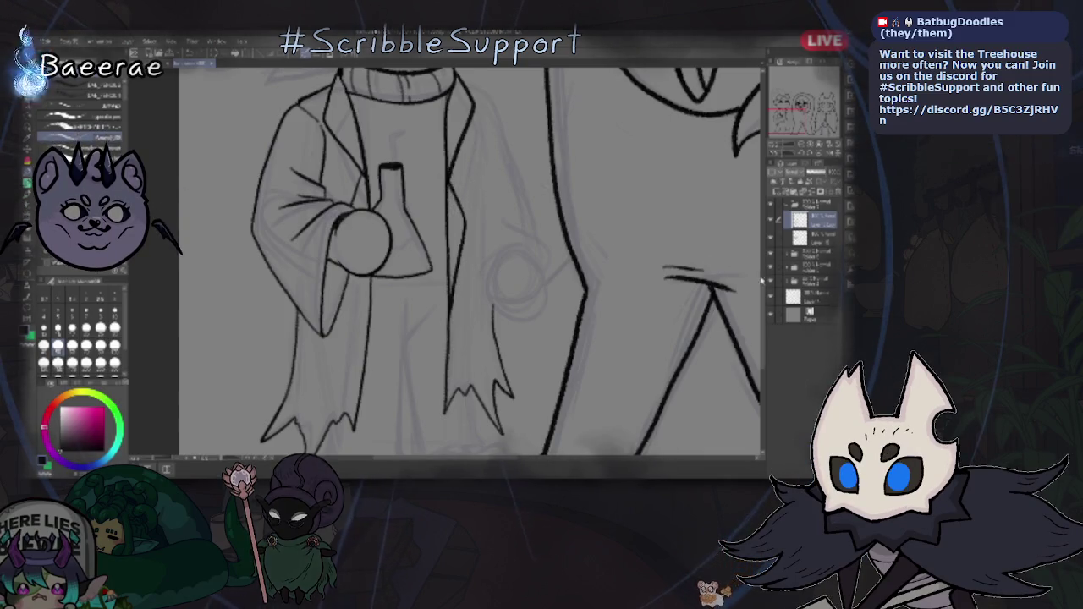
scroll(583, 166, up, 2)
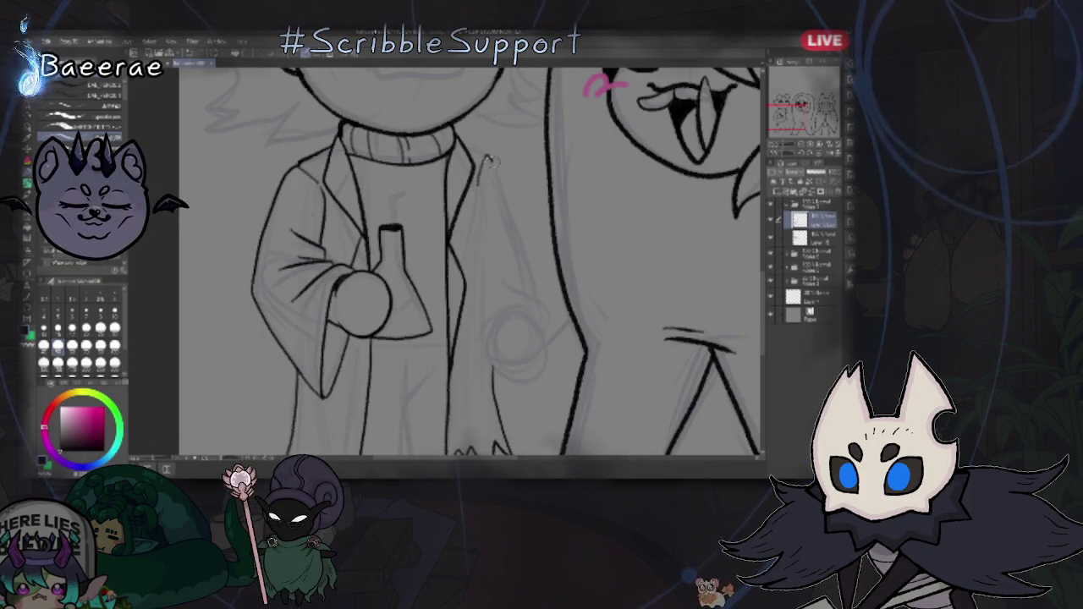
drag(479, 161, 499, 193)
key(ctrl+z)
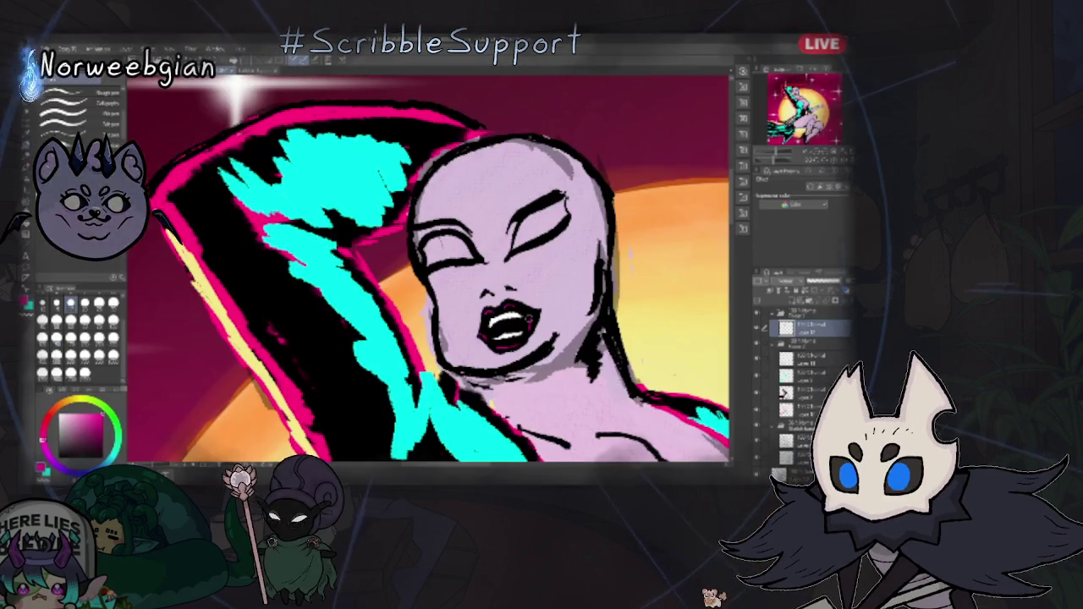
- Zoom out in the navigator to show the entire neon witch painting
drag(777, 153, 768, 158)
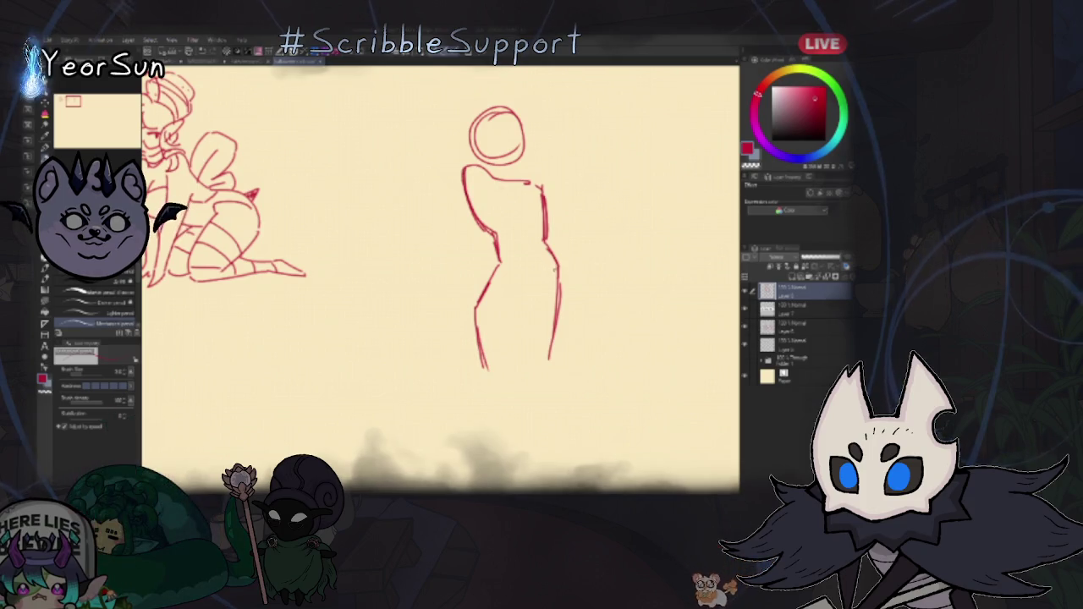
- Erase and redraw the head circle, then erase the whole standing red figure
drag(501, 102, 470, 136)
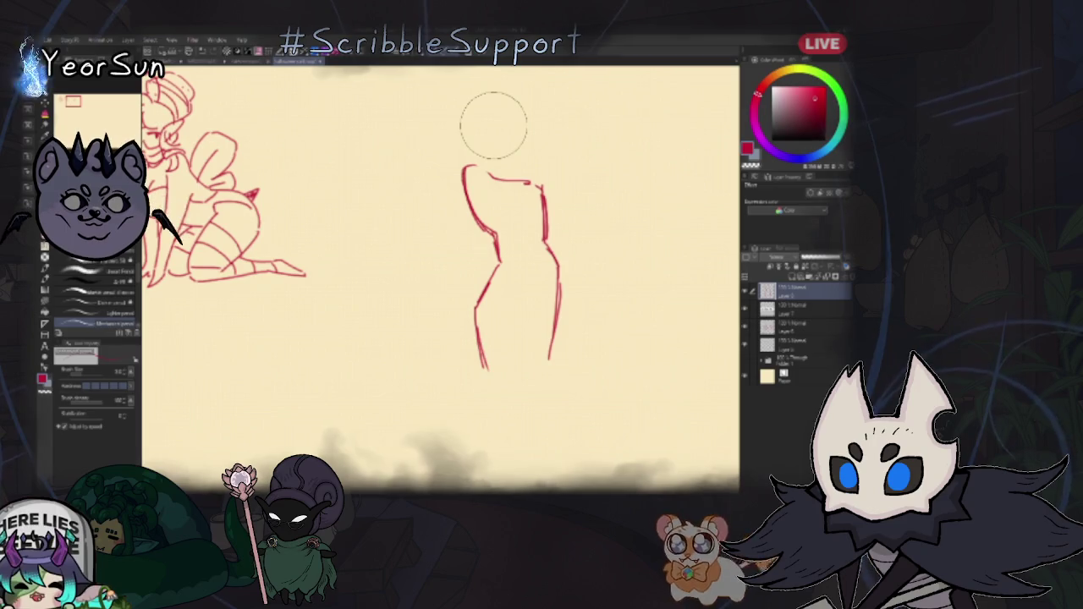
drag(505, 119, 489, 120)
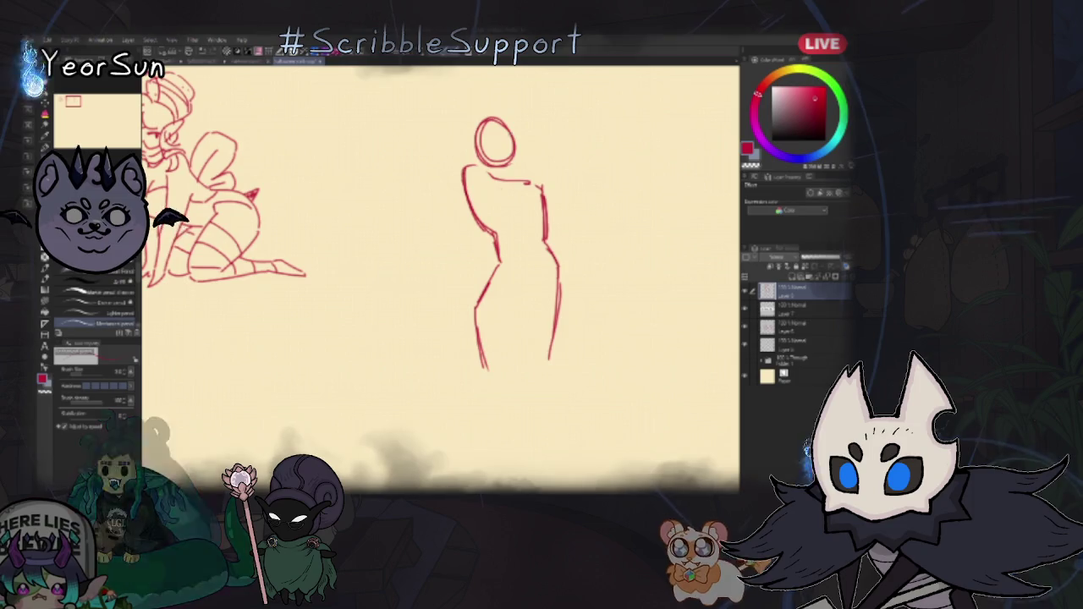
mouse_move(516, 215)
mouse_down()
mouse_move(447, 213)
mouse_move(485, 347)
mouse_move(525, 403)
mouse_up()
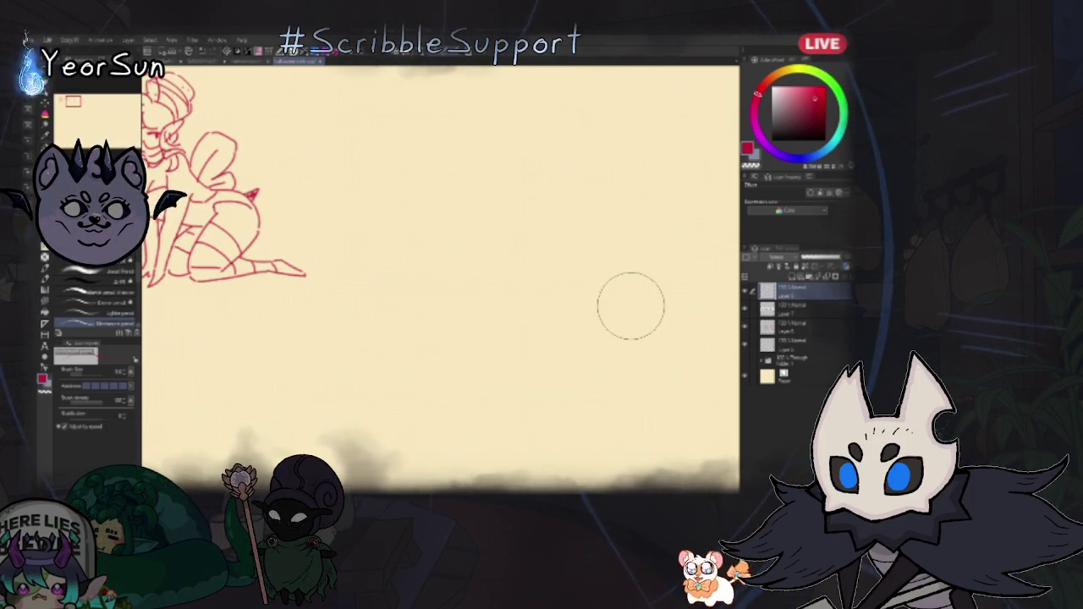
drag(634, 128, 604, 183)
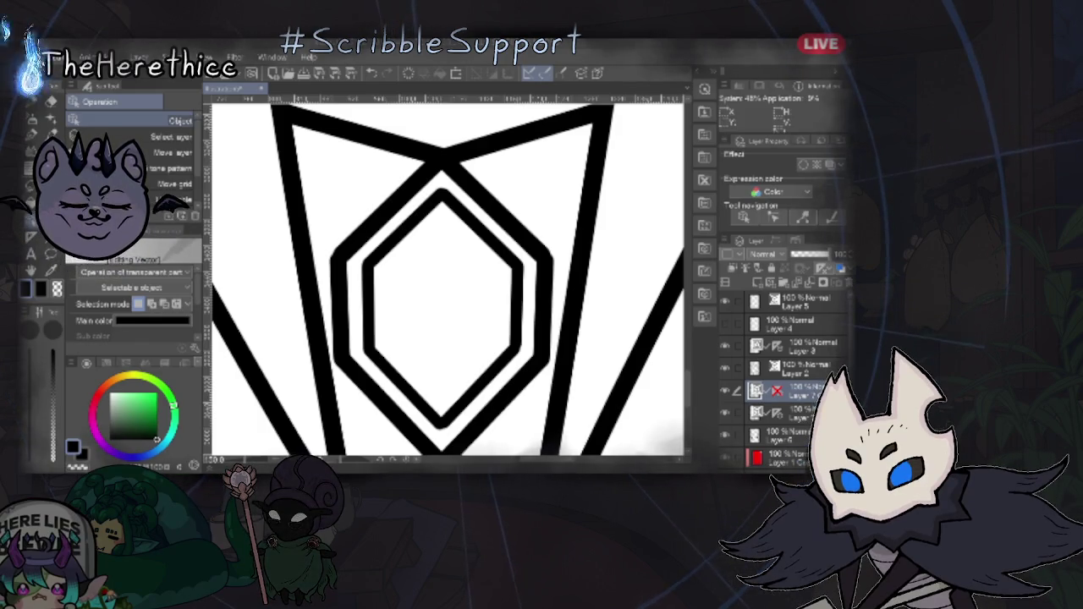
click(340, 258)
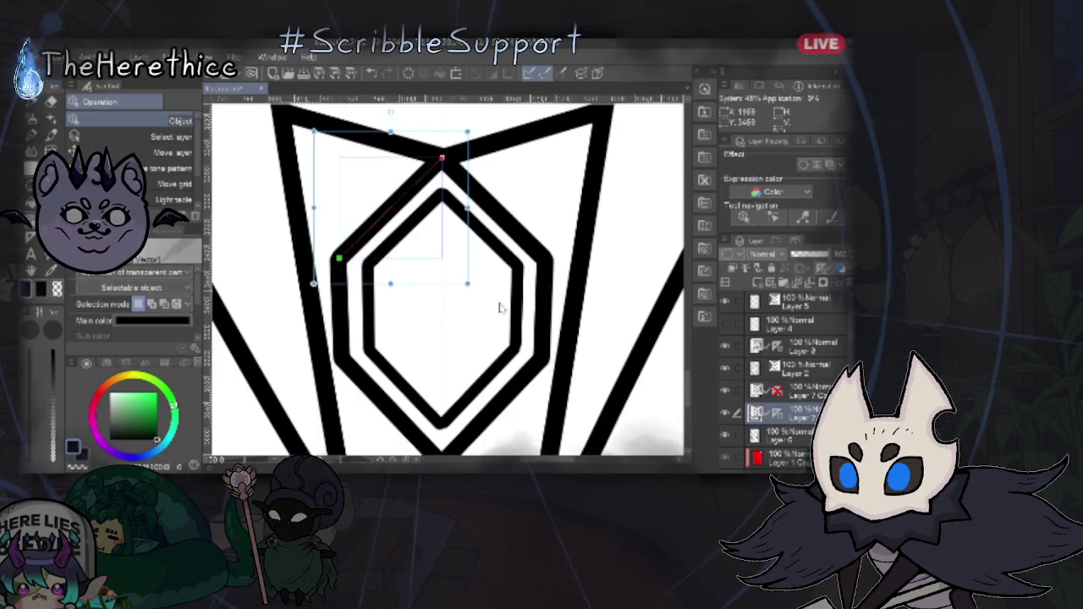
click(373, 280)
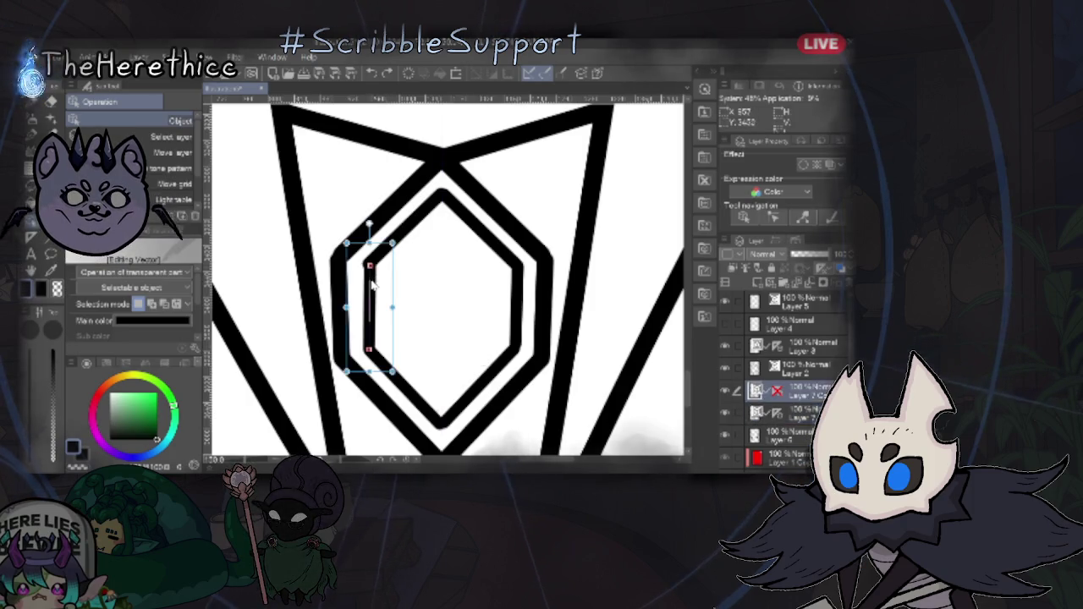
click(345, 254)
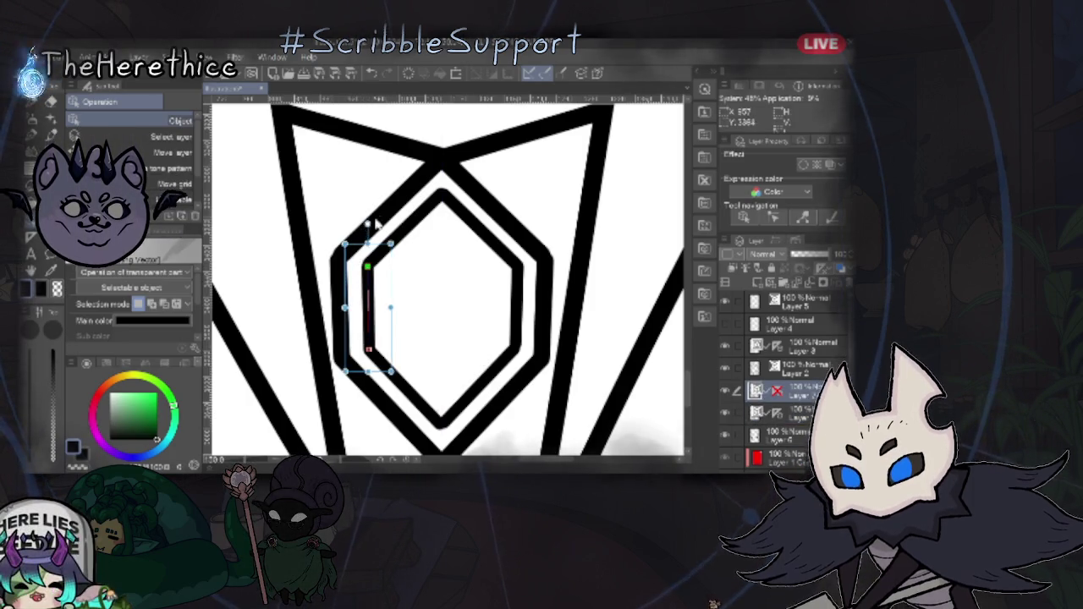
click(419, 342)
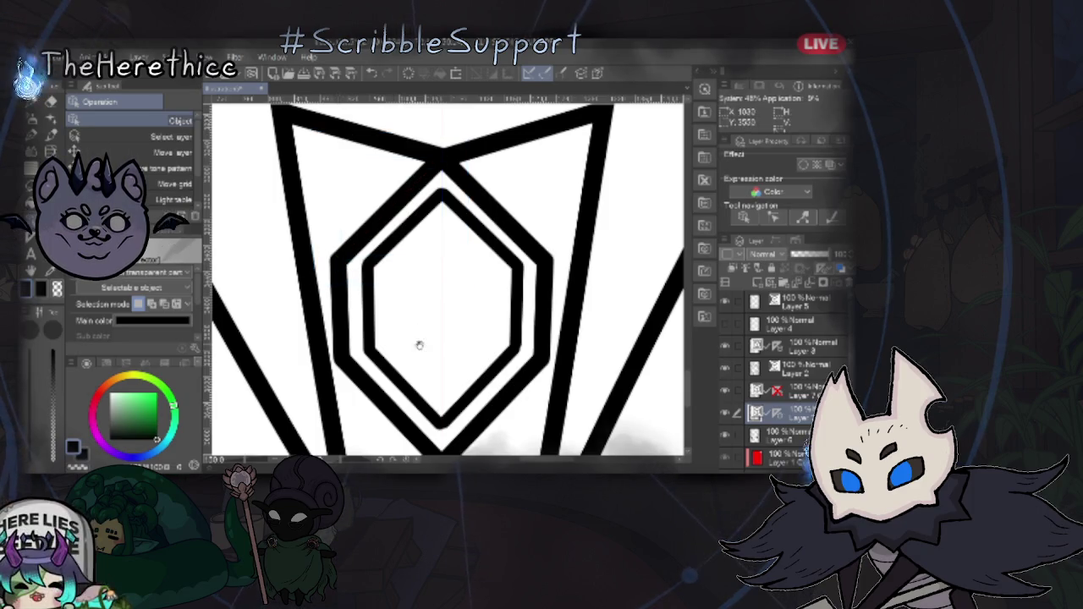
scroll(394, 249, down, 3)
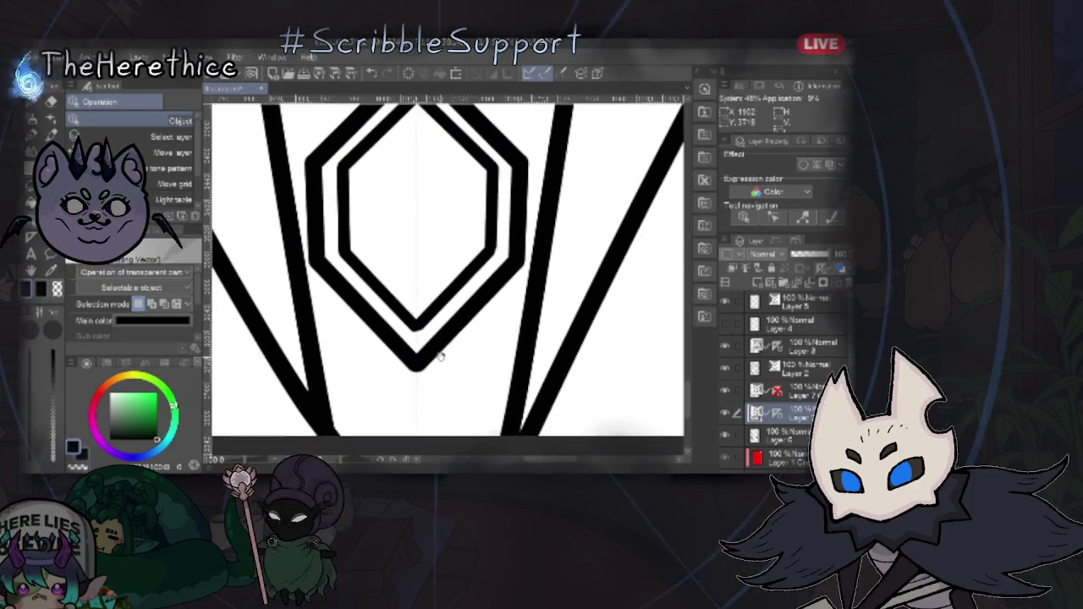
scroll(459, 273, up, 2)
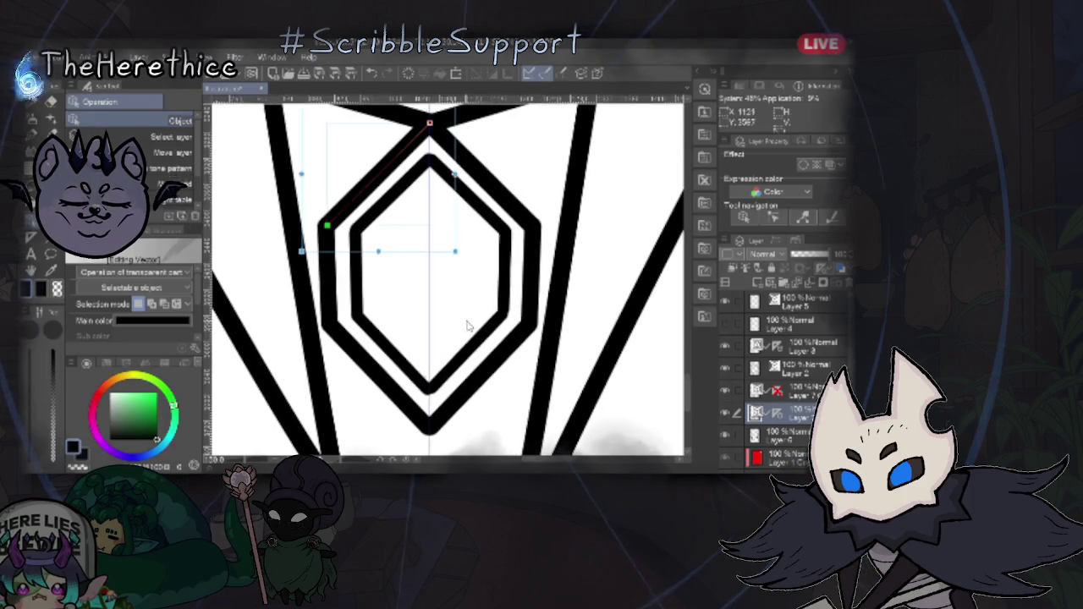
scroll(468, 326, down, 3)
scroll(474, 334, down, 2)
scroll(492, 347, up, 1)
scroll(493, 348, up, 1)
scroll(517, 313, down, 1)
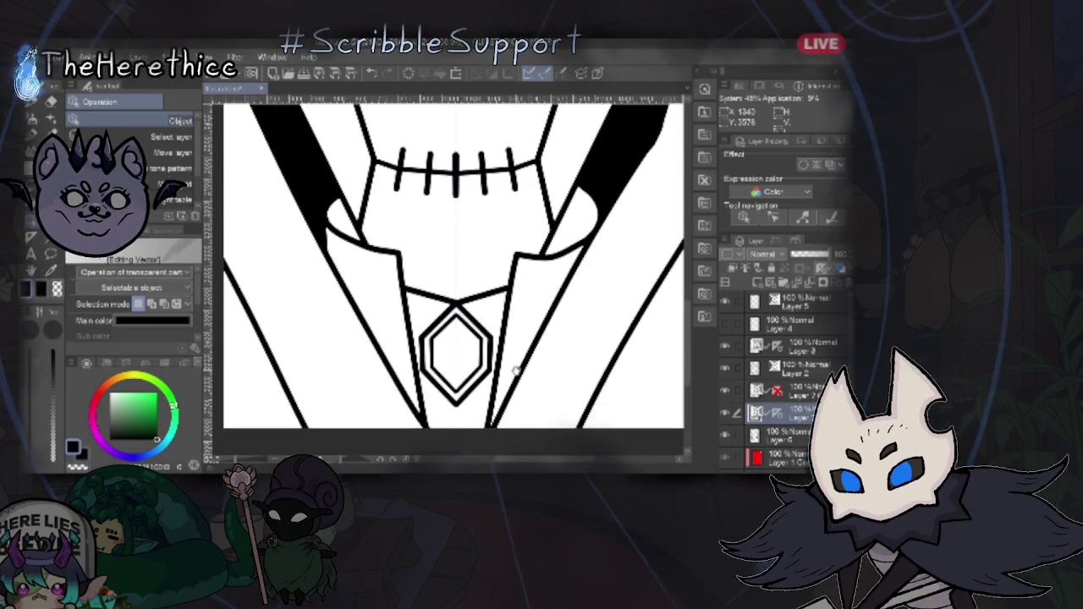
scroll(492, 316, up, 3)
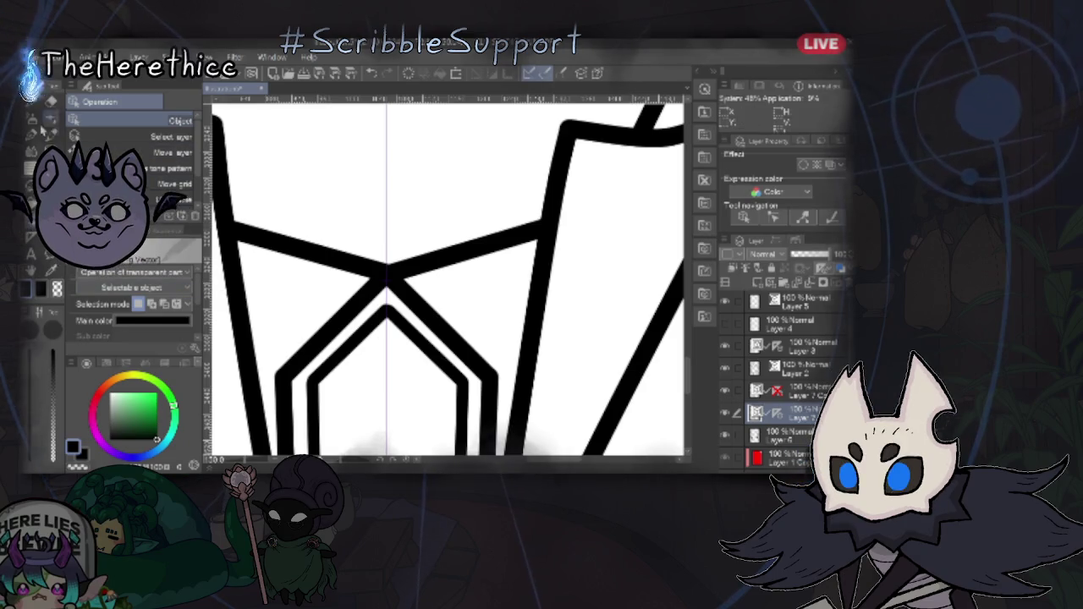
key(p)
- Toggle the frame and cross-bar layers' visibility, then show and select Layer 2
click(725, 346)
click(726, 369)
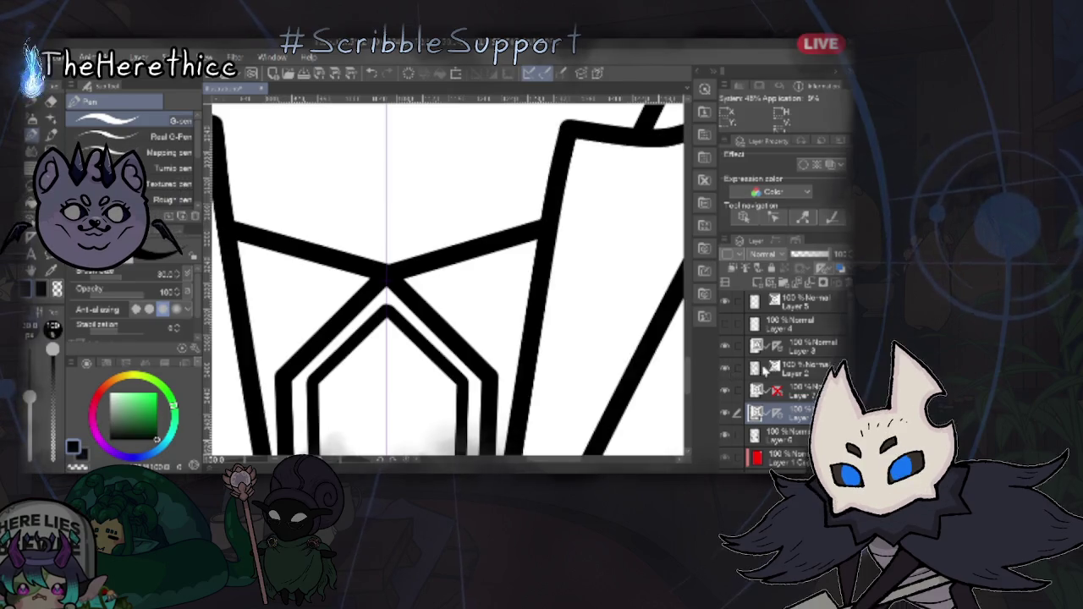
click(725, 346)
click(728, 372)
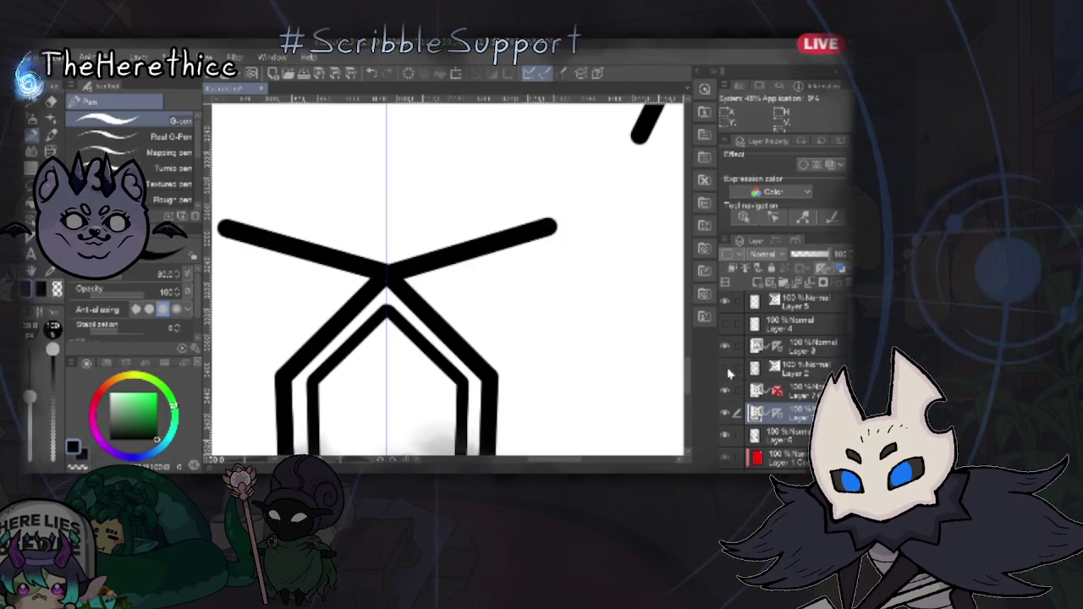
click(791, 369)
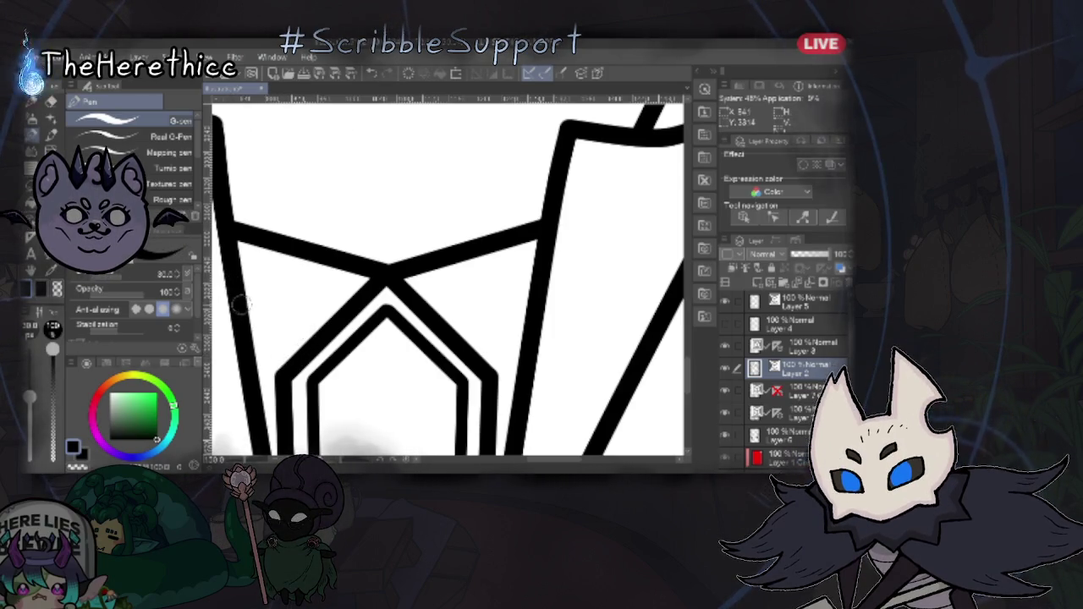
- Draw a straight collar line toward the gem on Layer 2, undoing the second line
drag(325, 330, 328, 330)
mouse_move(432, 323)
mouse_down()
mouse_move(534, 280)
mouse_move(535, 289)
mouse_up()
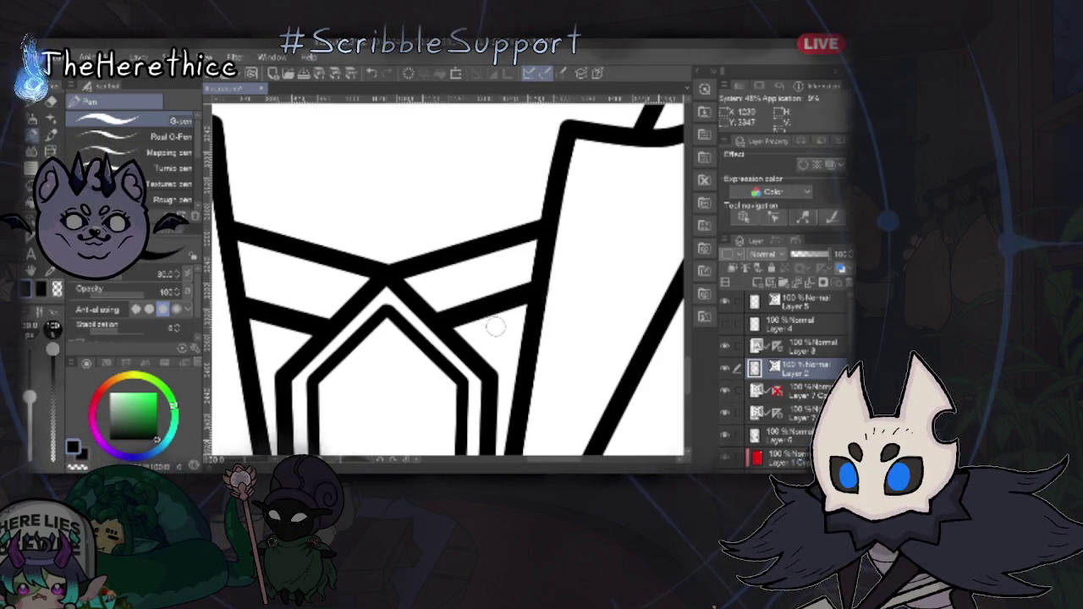
key(ctrl+z)
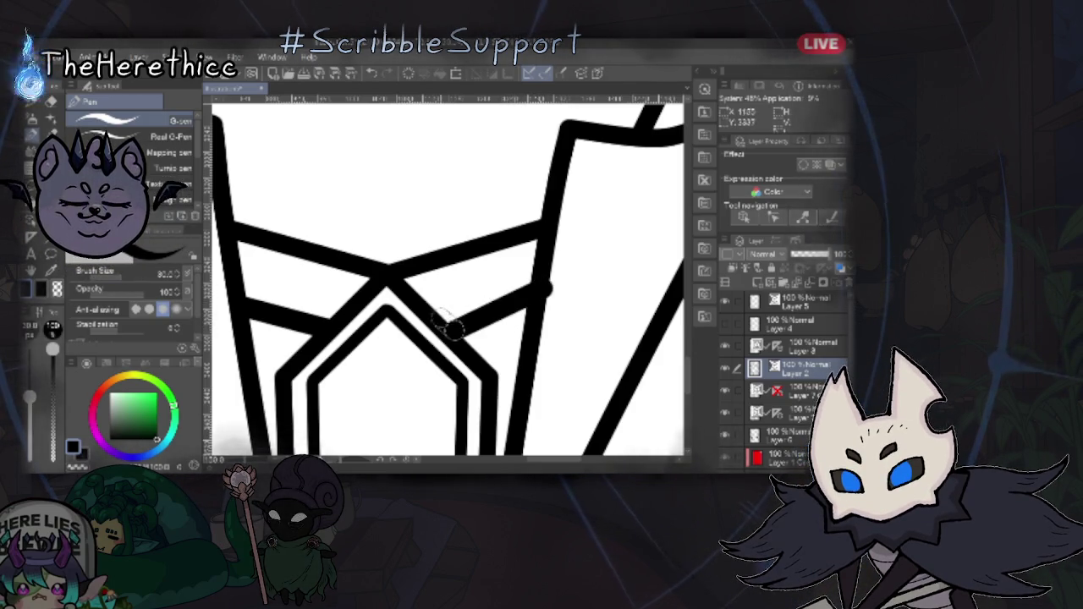
scroll(478, 360, down, 3)
scroll(479, 359, down, 2)
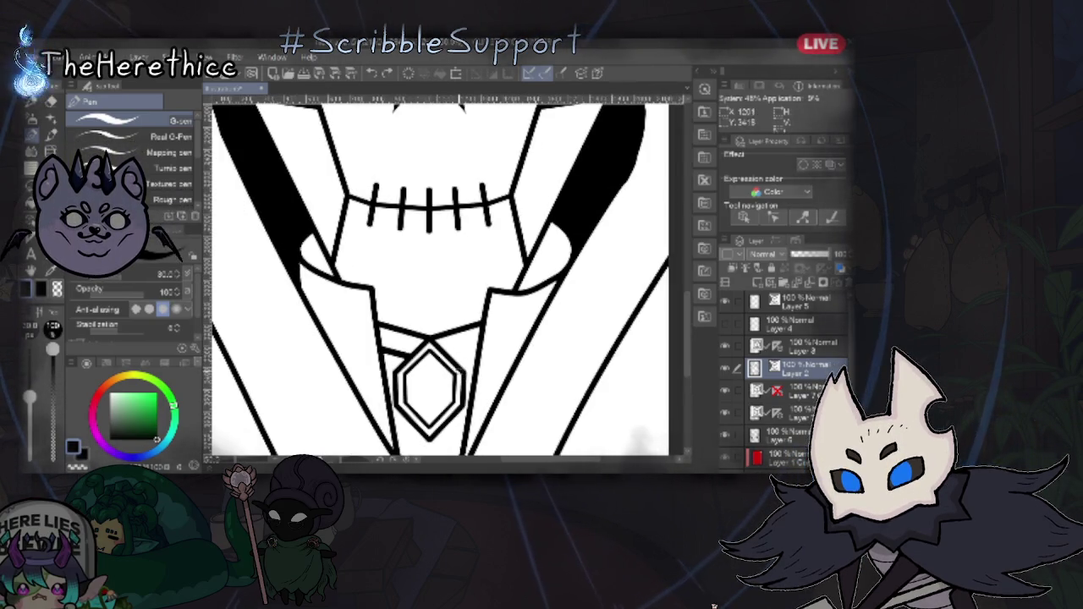
scroll(451, 387, down, 1)
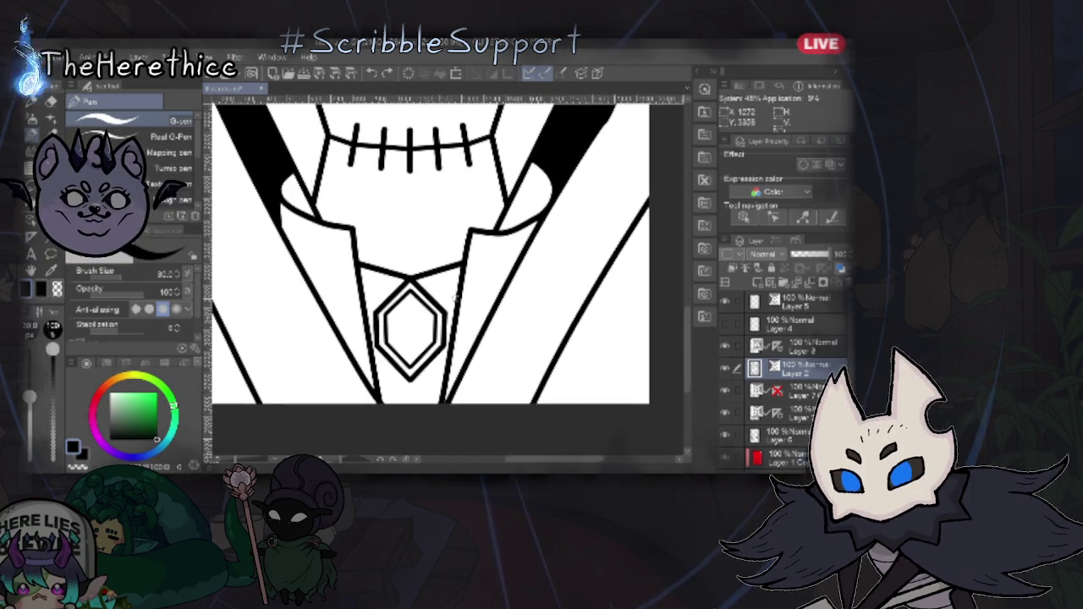
scroll(457, 389, up, 1)
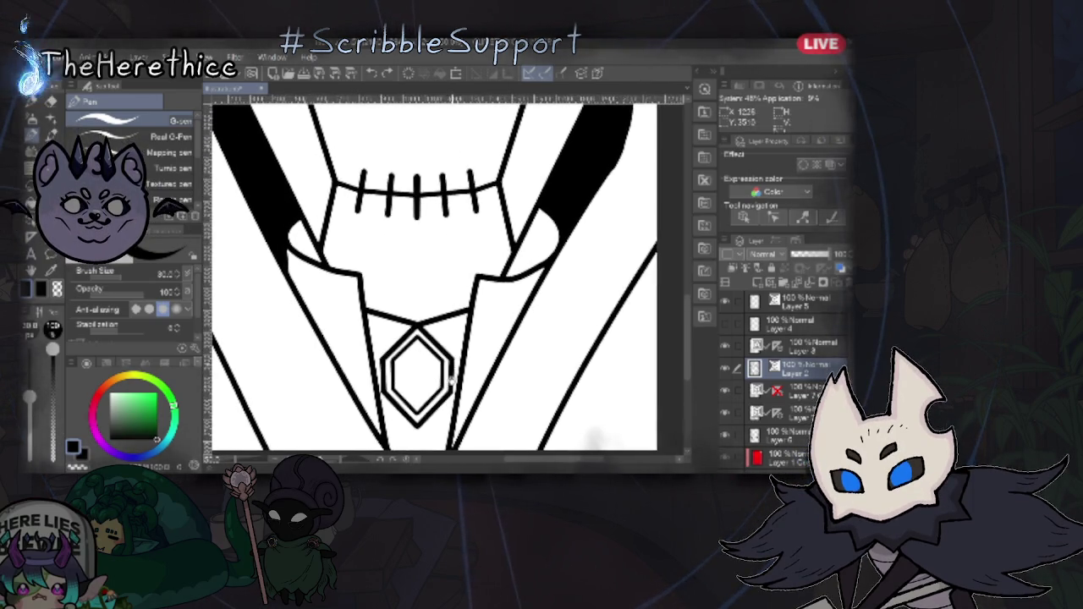
scroll(456, 339, down, 1)
scroll(452, 364, up, 1)
scroll(450, 394, down, 1)
scroll(450, 397, down, 2)
scroll(461, 355, down, 1)
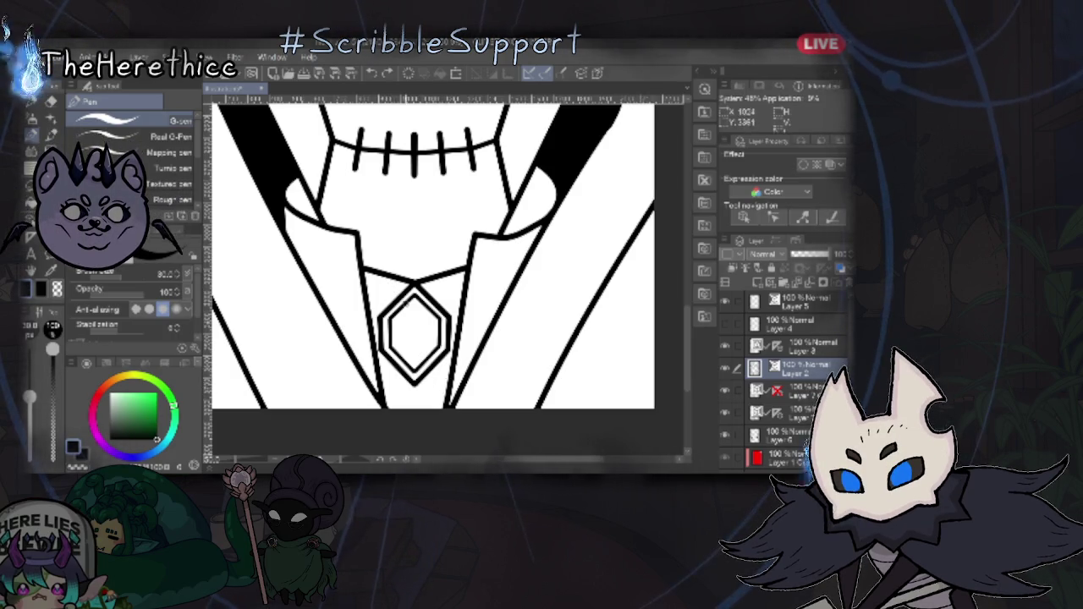
scroll(414, 268, up, 2)
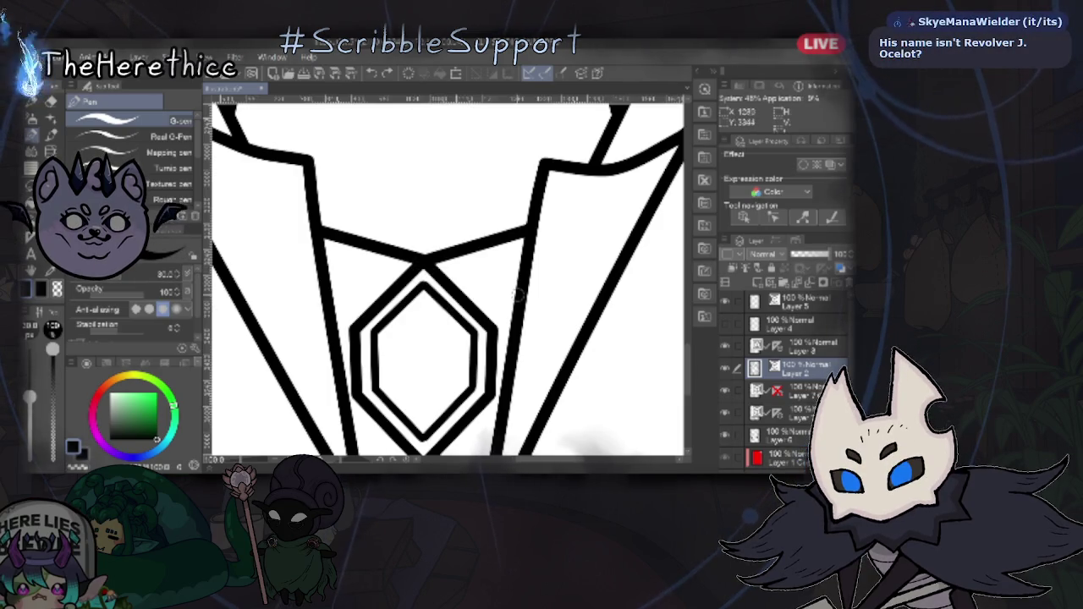
- Toggle the gem lines' visibility and select the gem layers below Layer 2
click(725, 391)
click(725, 412)
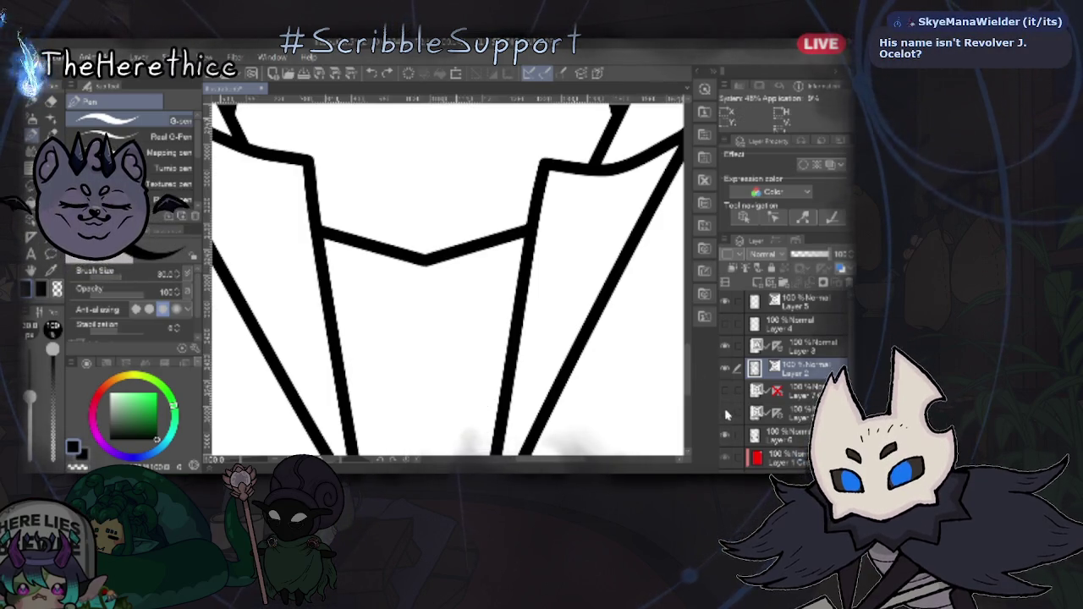
drag(725, 390, 726, 413)
click(791, 393)
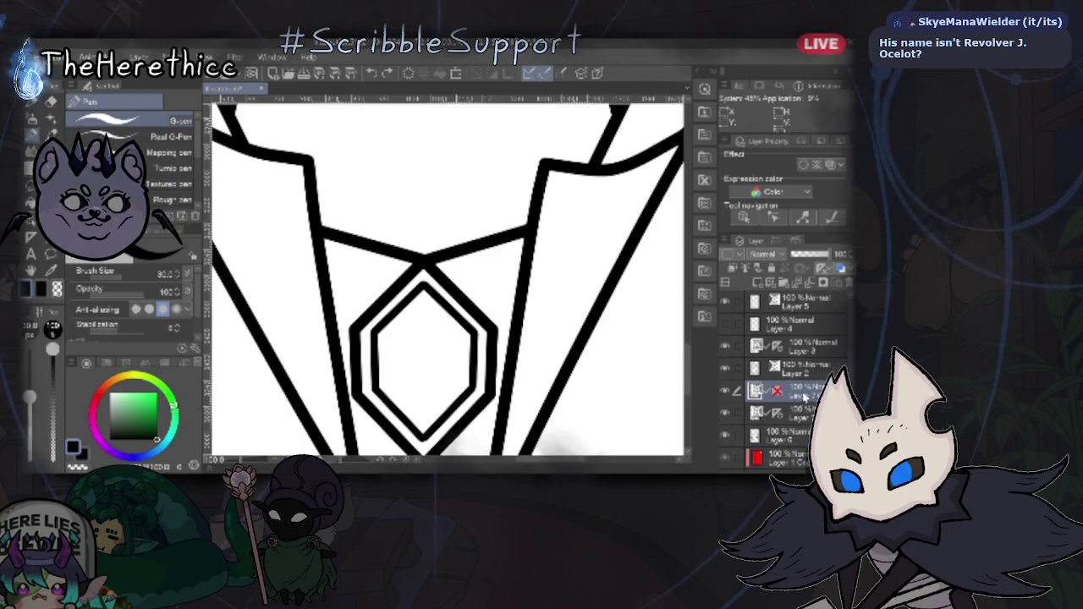
ctrl+click(802, 415)
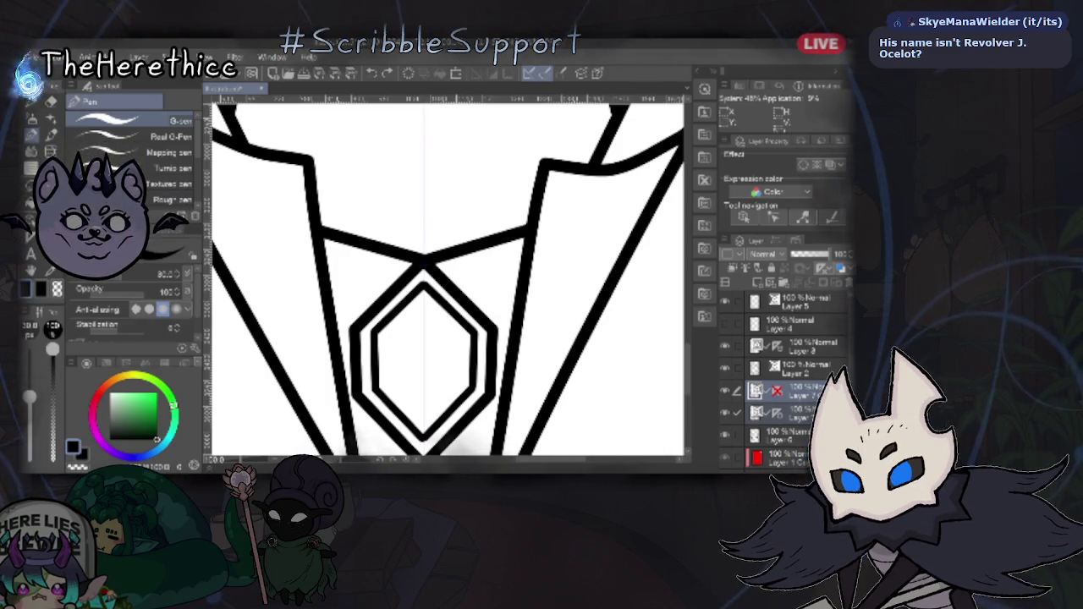
- Hide the tie and diamond lines and add a new empty raster layer
click(725, 391)
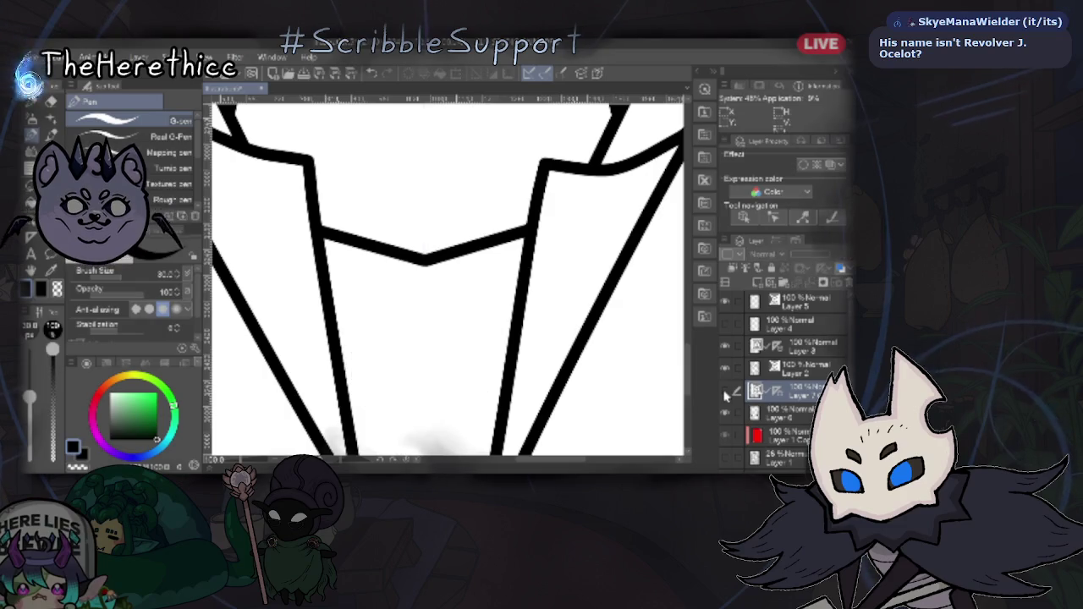
click(725, 369)
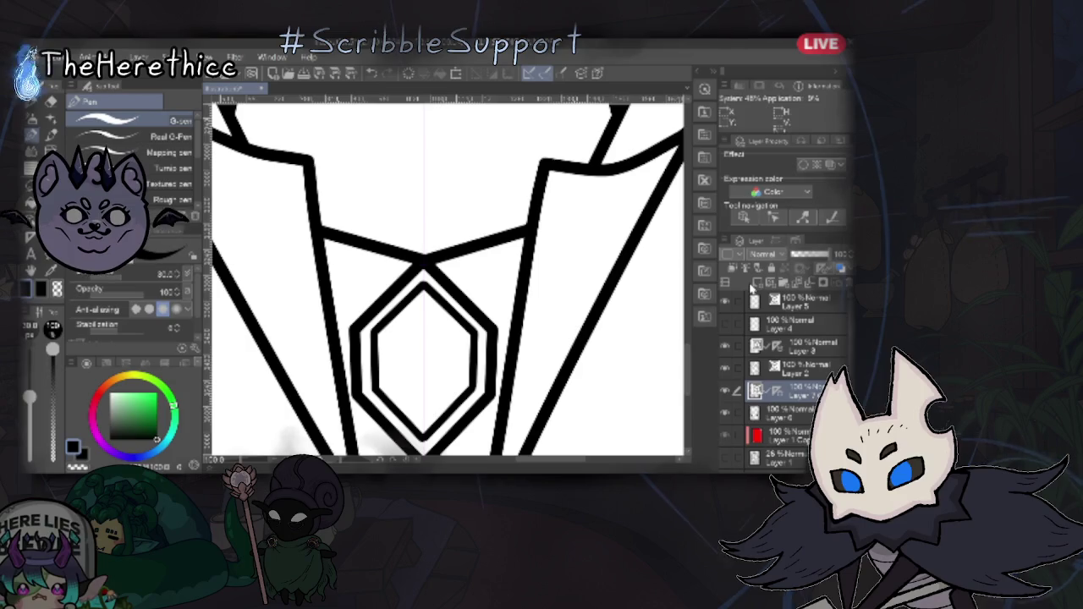
click(725, 369)
click(726, 347)
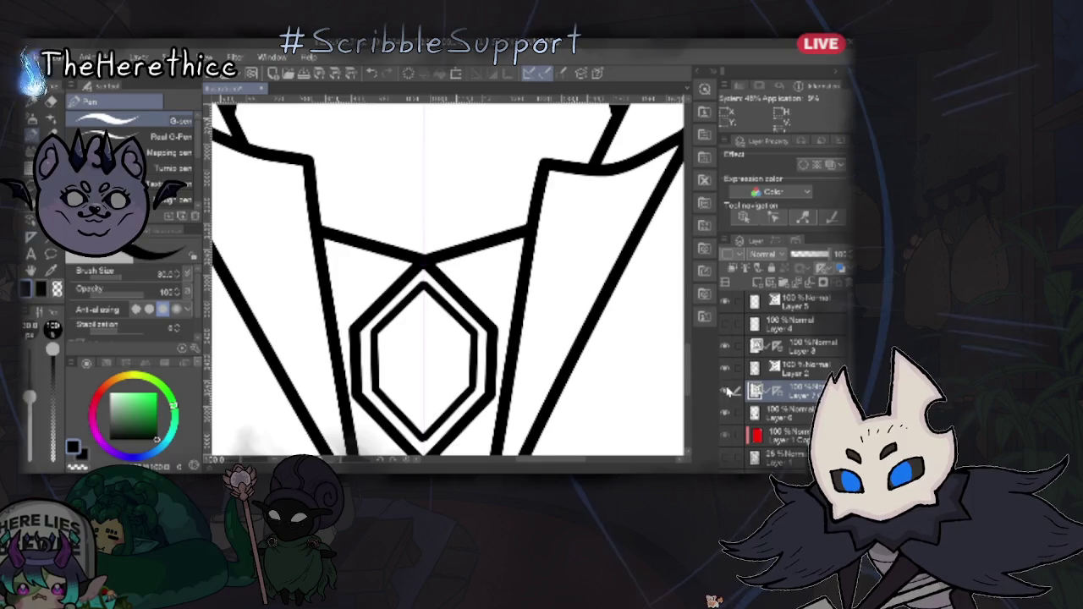
click(726, 347)
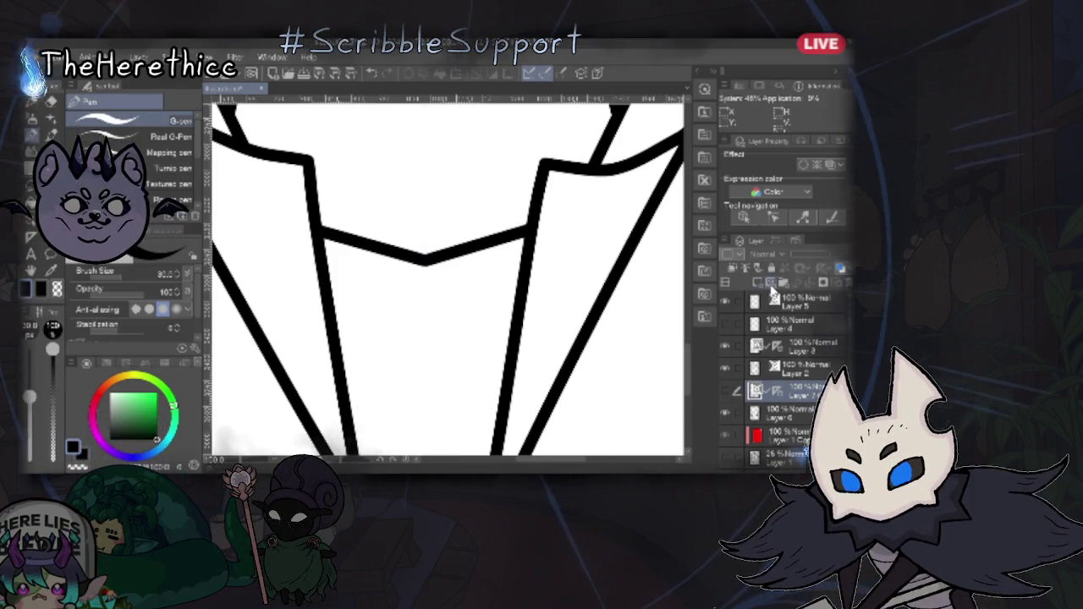
click(772, 288)
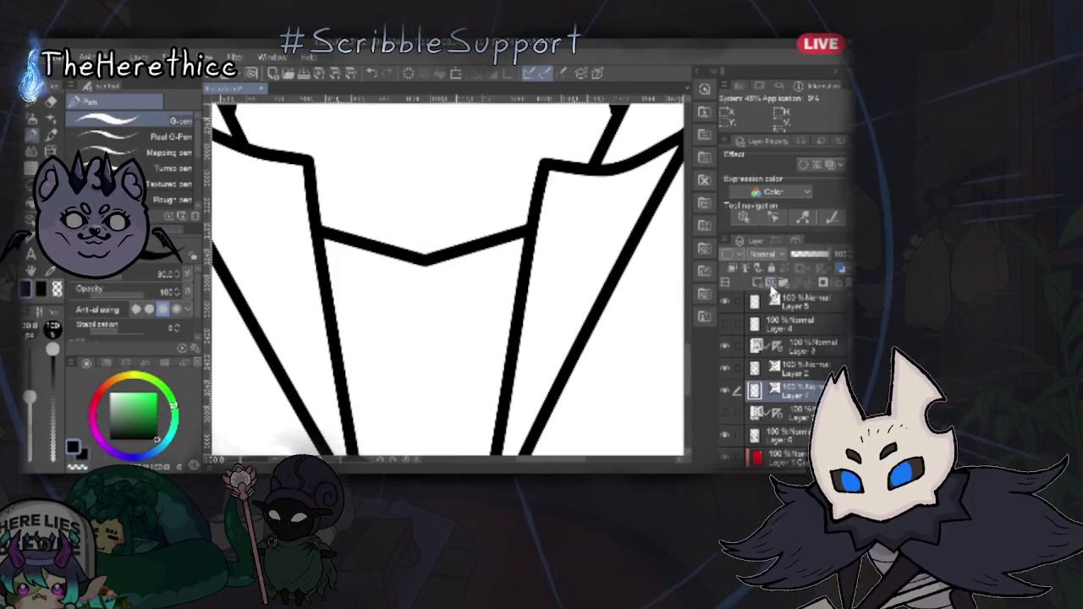
scroll(465, 379, down, 3)
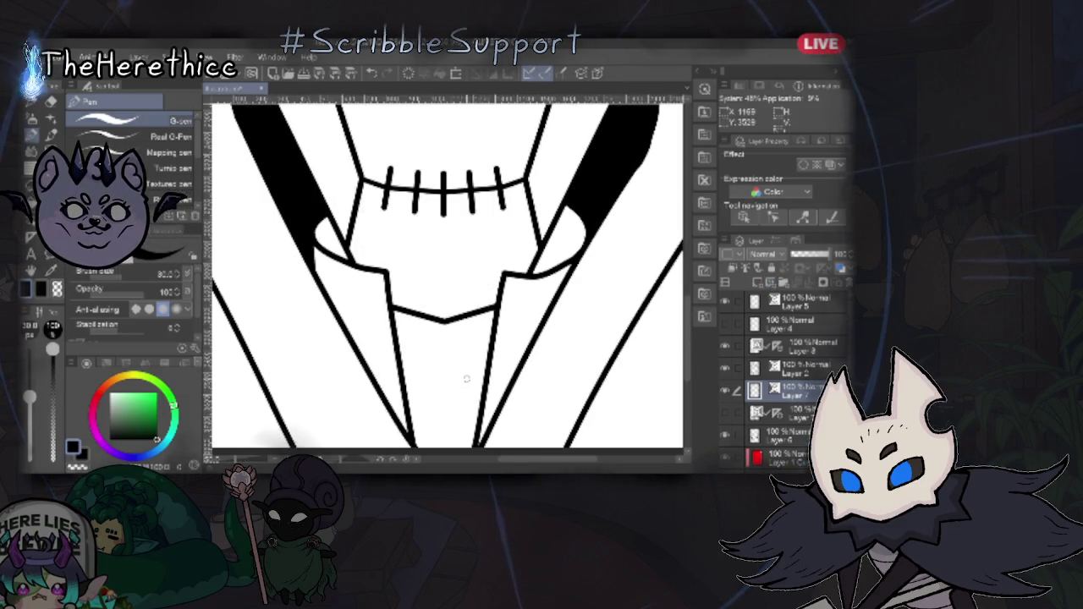
scroll(466, 375, down, 2)
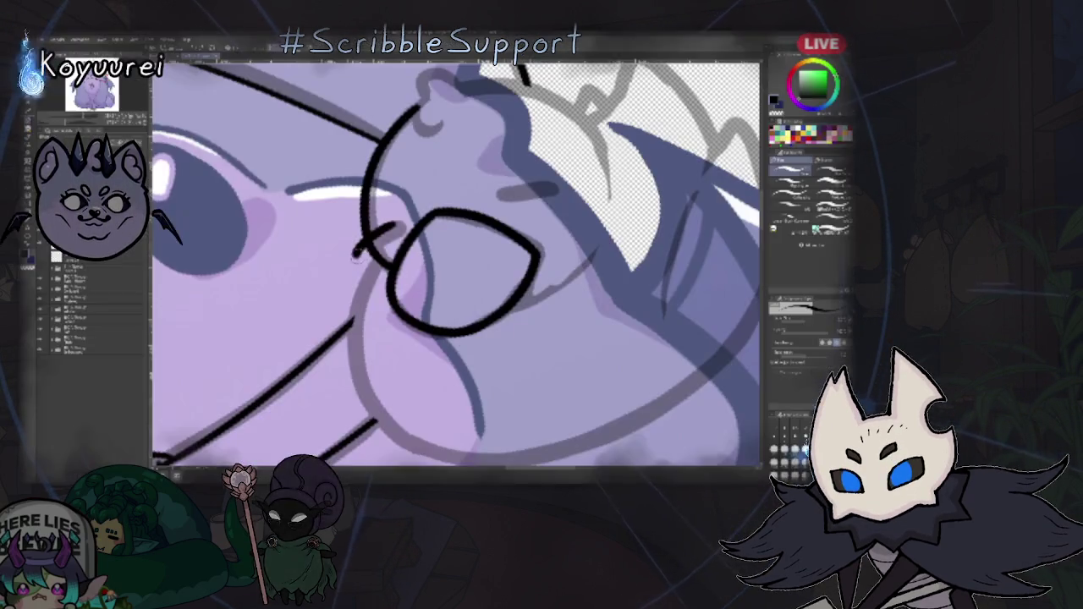
- Redraw the ring by the glasses' hinge as a closed dark oval
drag(362, 248, 397, 230)
mouse_move(457, 145)
mouse_down()
mouse_move(421, 197)
mouse_move(430, 197)
mouse_up()
key(ctrl+z)
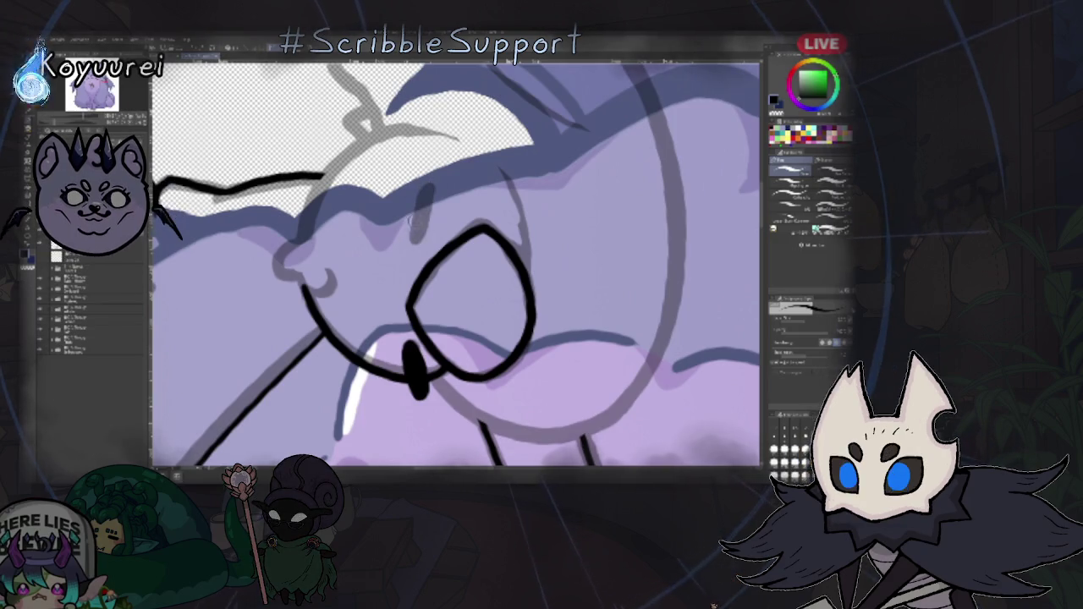
drag(430, 193, 427, 180)
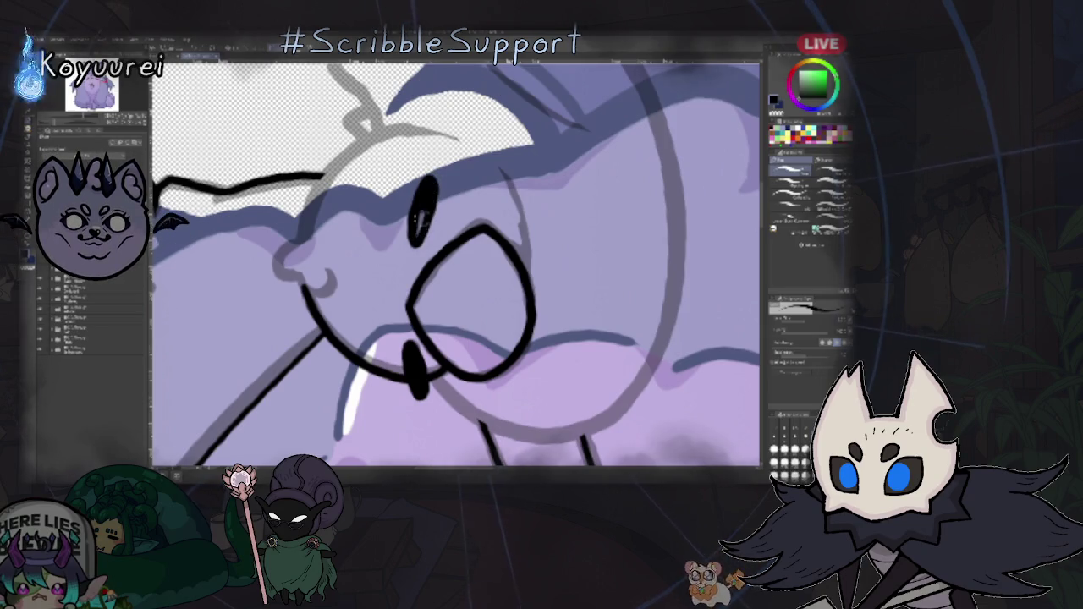
- Test pen and brush strokes on the bird's head, thickening the face's left outline
key(ctrl+0)
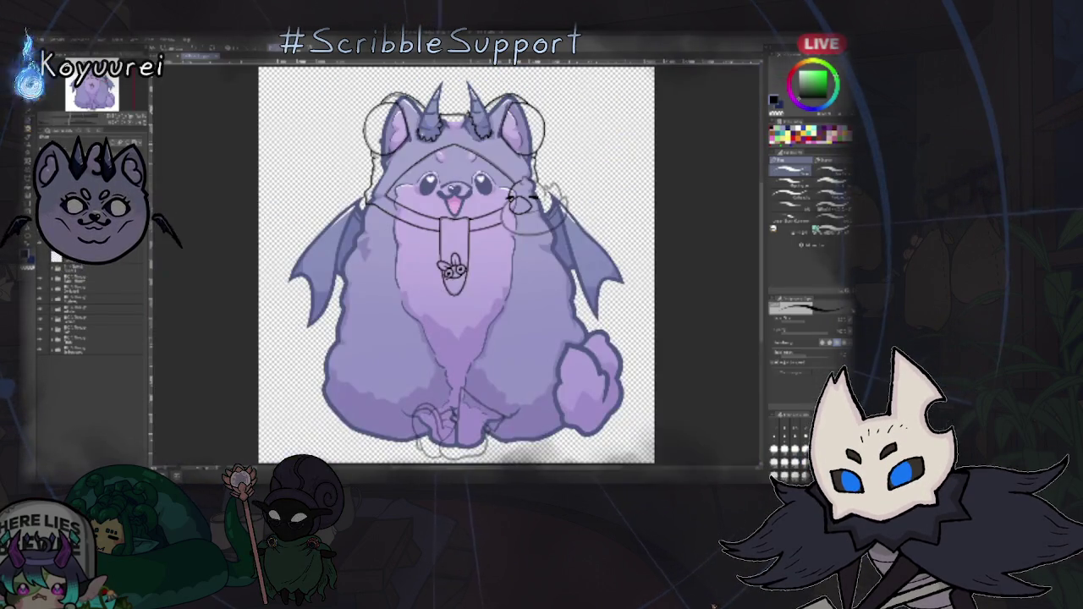
scroll(507, 199, up, 5)
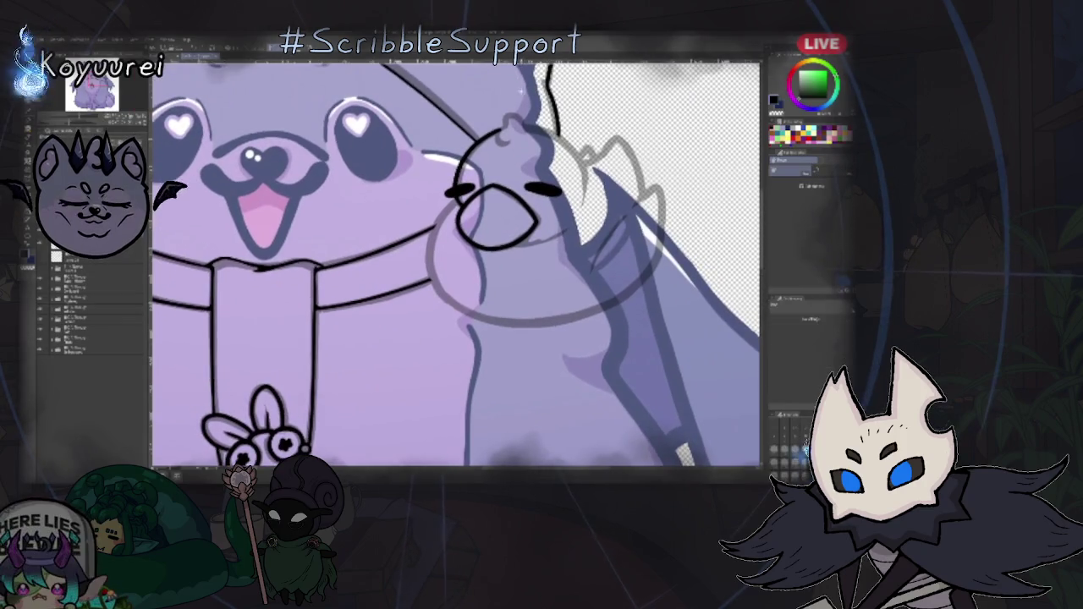
key(p)
drag(508, 112, 501, 140)
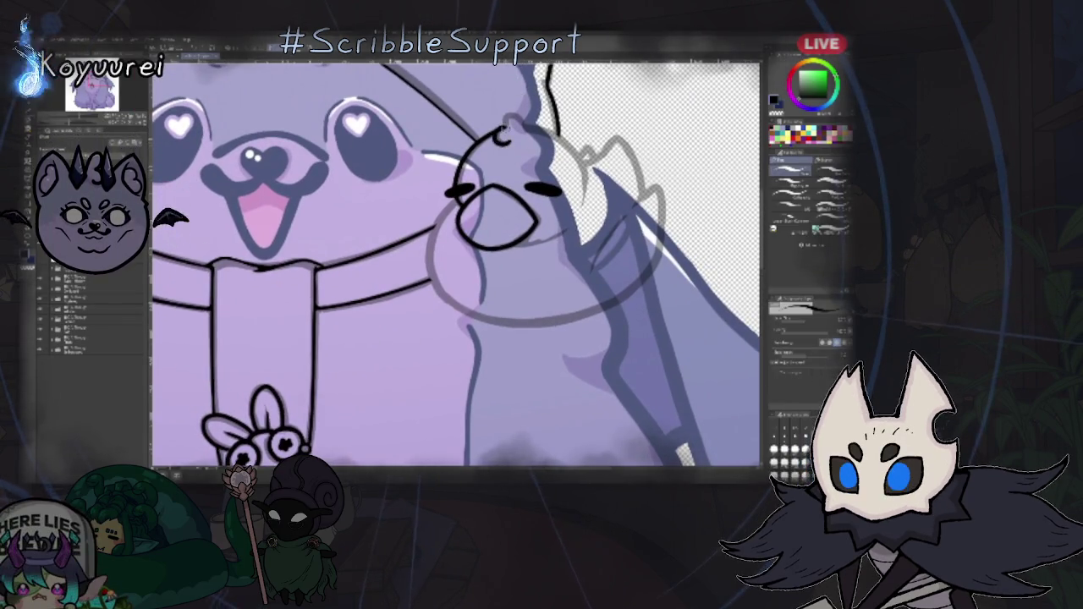
key(ctrl+z)
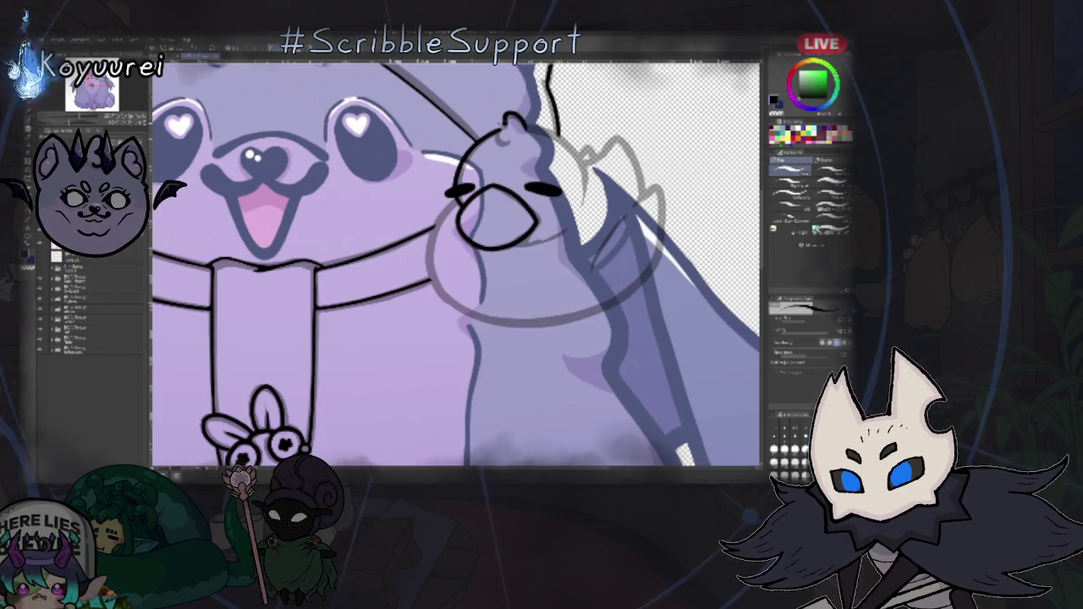
scroll(483, 237, up, 3)
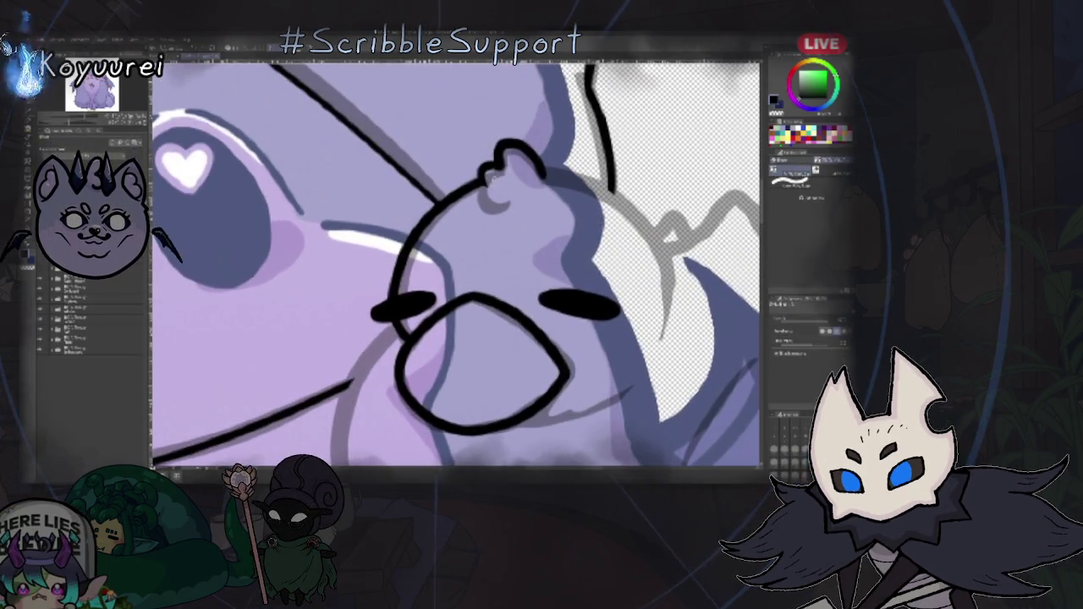
key(b)
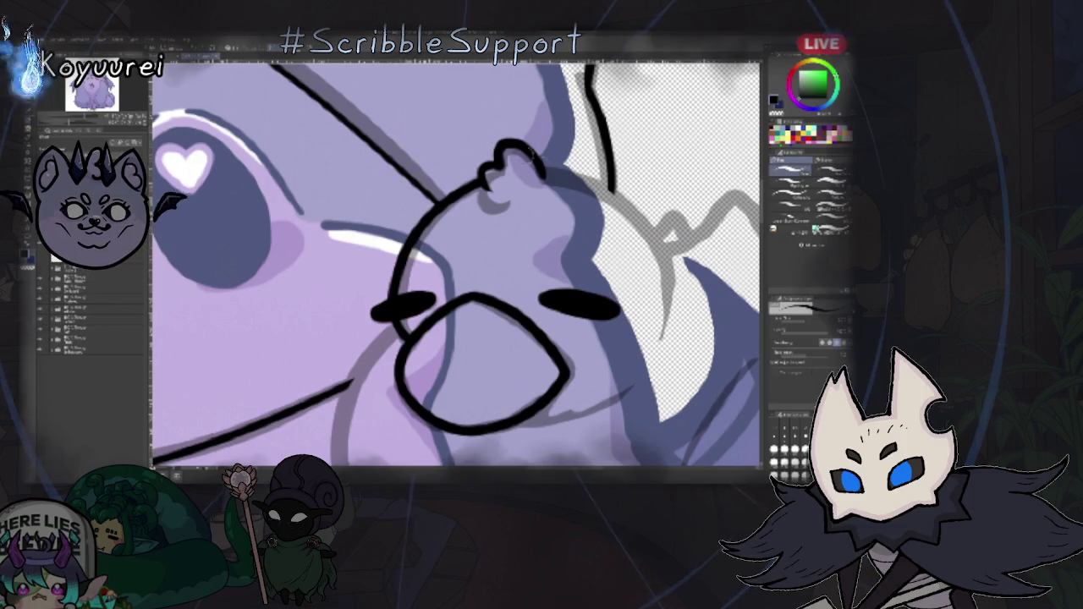
drag(550, 173, 474, 280)
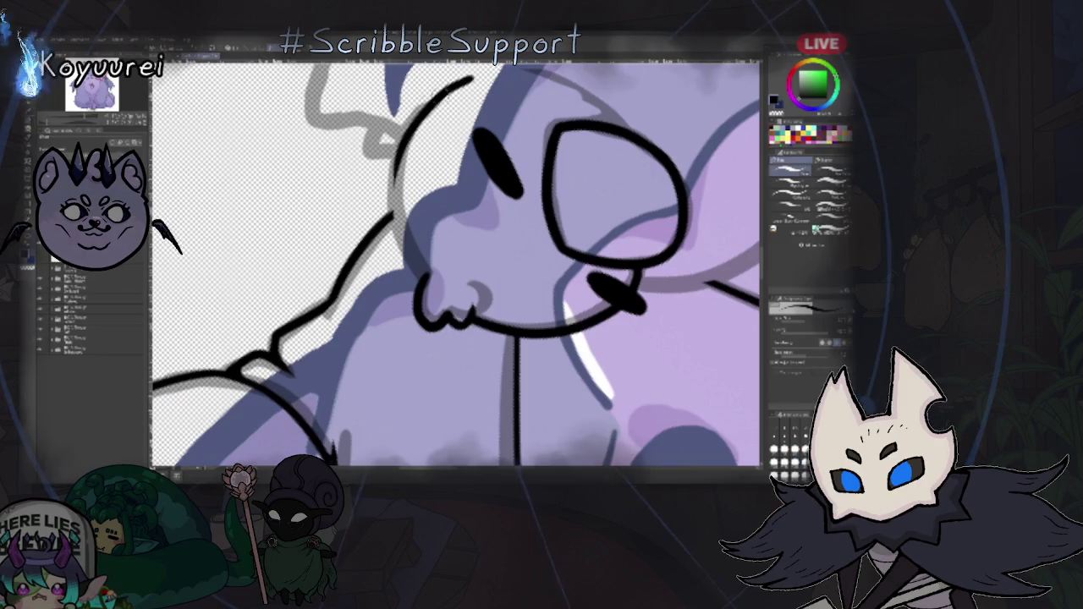
drag(470, 81, 392, 169)
key(ctrl+z)
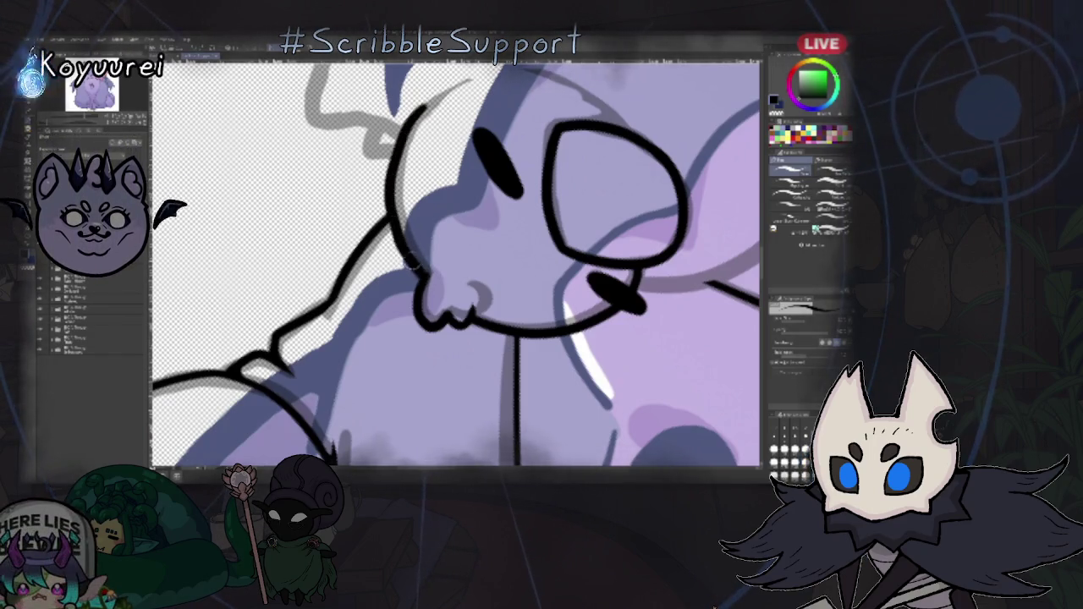
drag(412, 265, 423, 254)
mouse_move(457, 305)
mouse_down()
mouse_move(550, 254)
mouse_move(569, 275)
mouse_up()
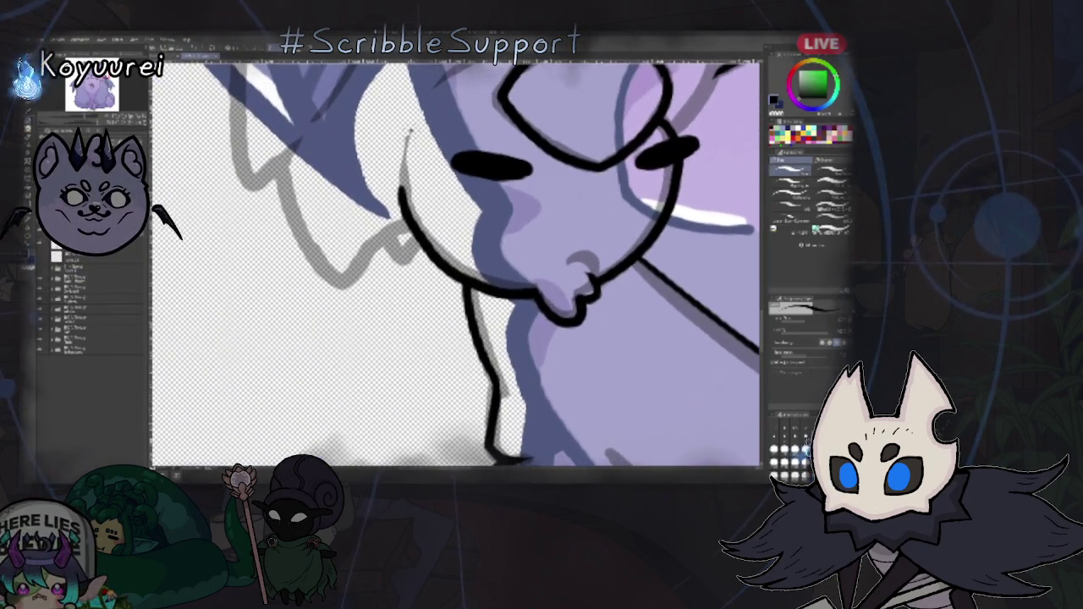
drag(405, 137, 466, 281)
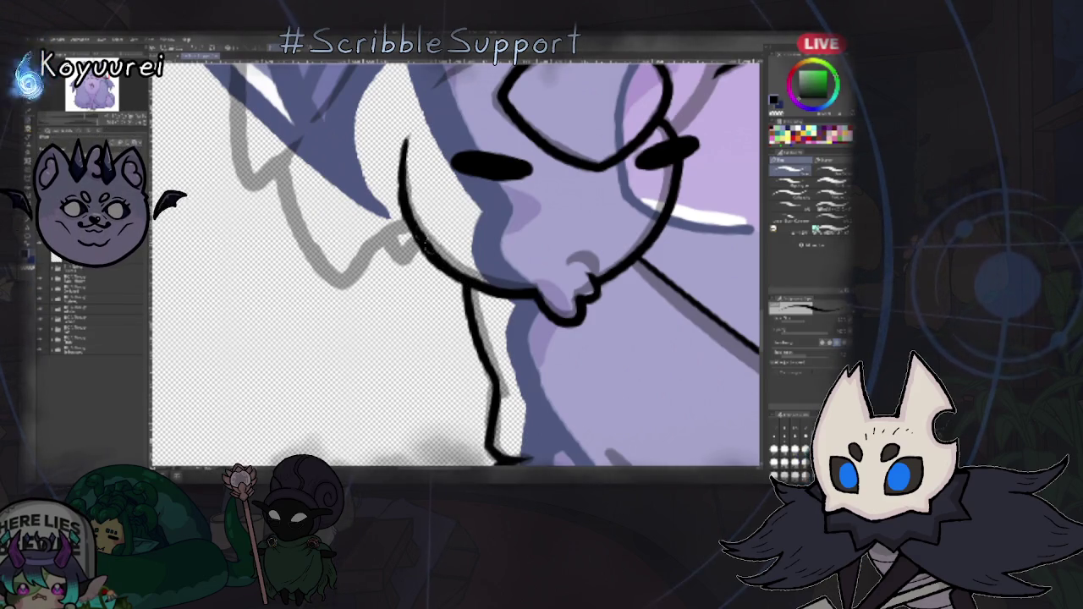
- Reset, zoom and rotate the view around the bird while trying eraser, brush and pen
key(e)
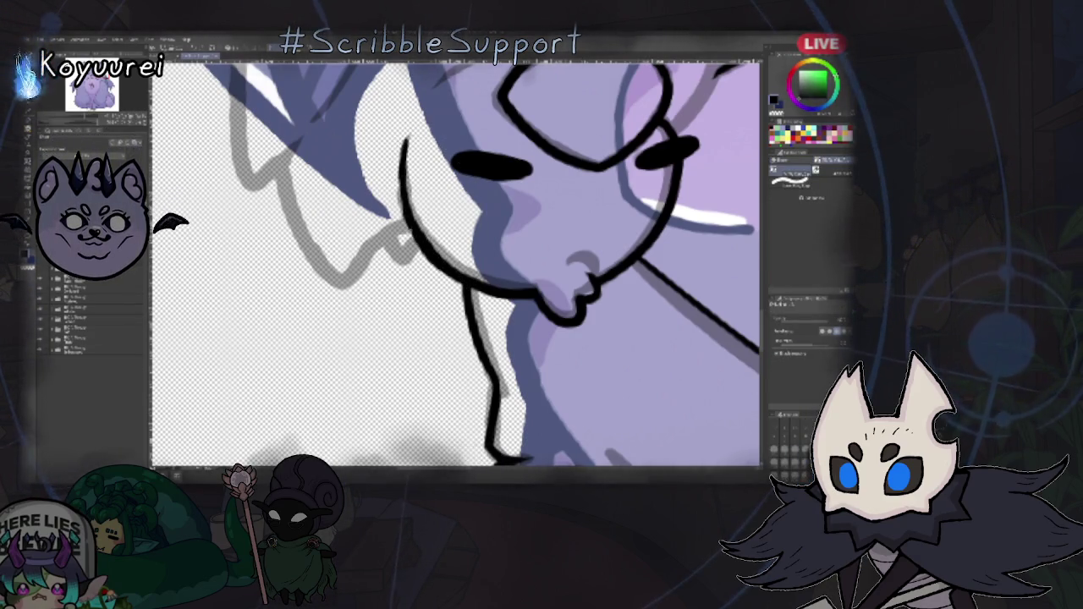
key(p)
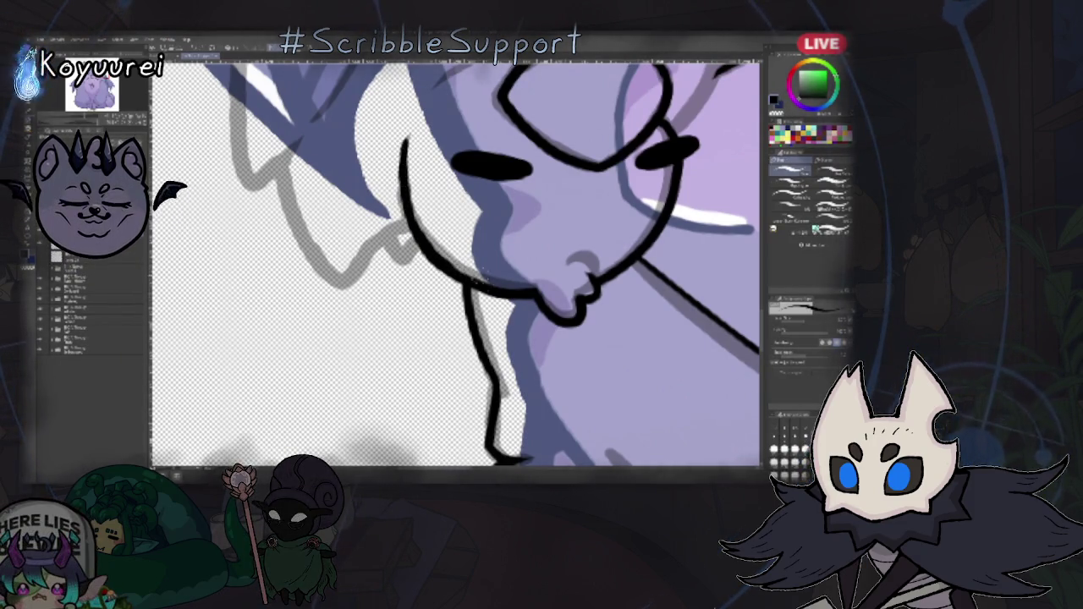
drag(525, 237, 477, 267)
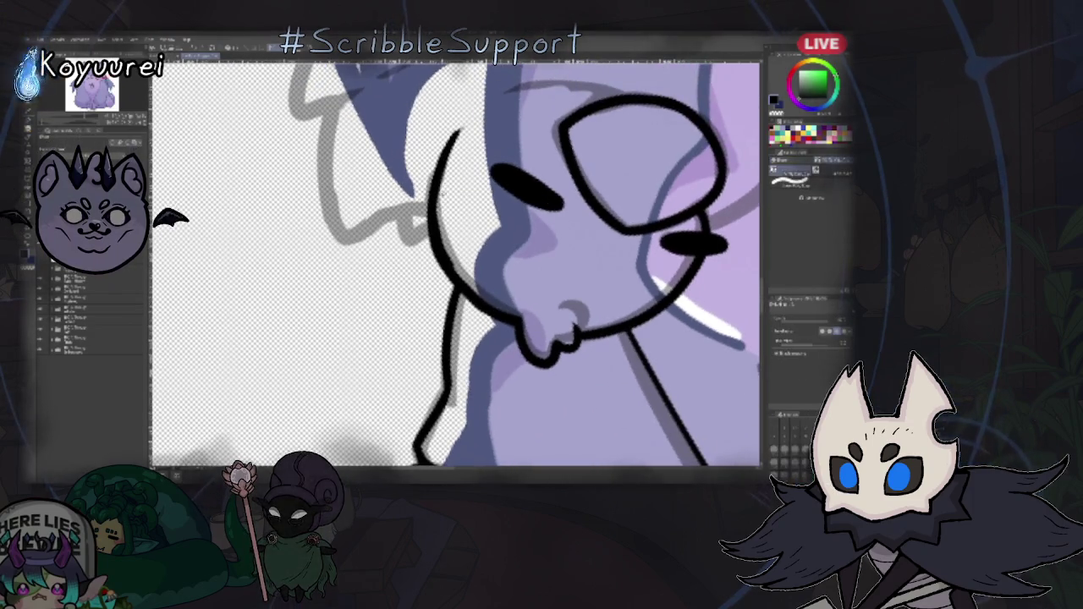
key(ctrl+0)
scroll(372, 220, up, 3)
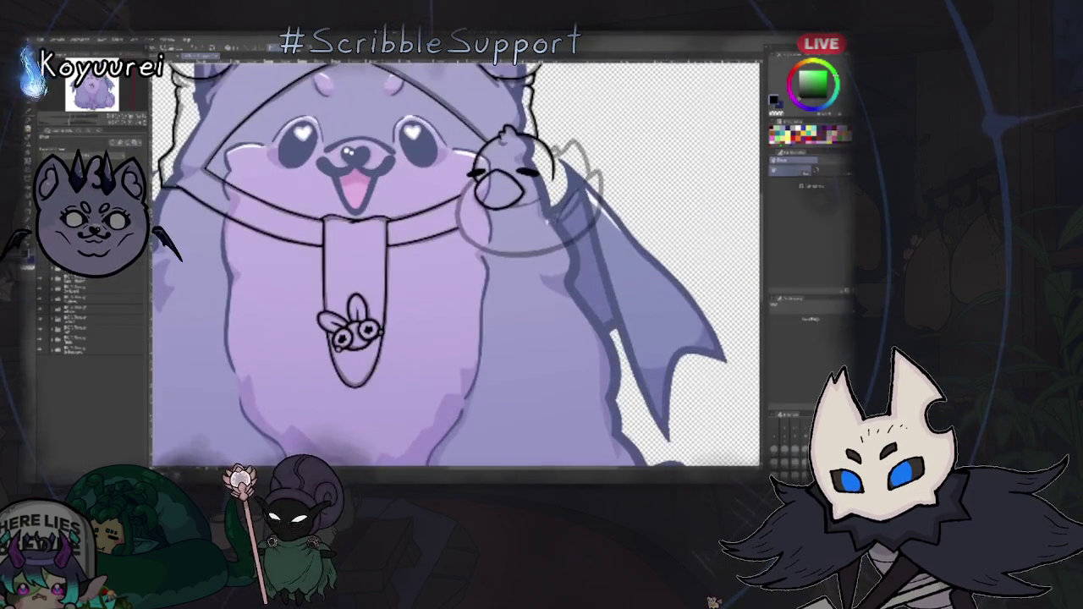
scroll(372, 220, up, 2)
scroll(525, 245, up, 2)
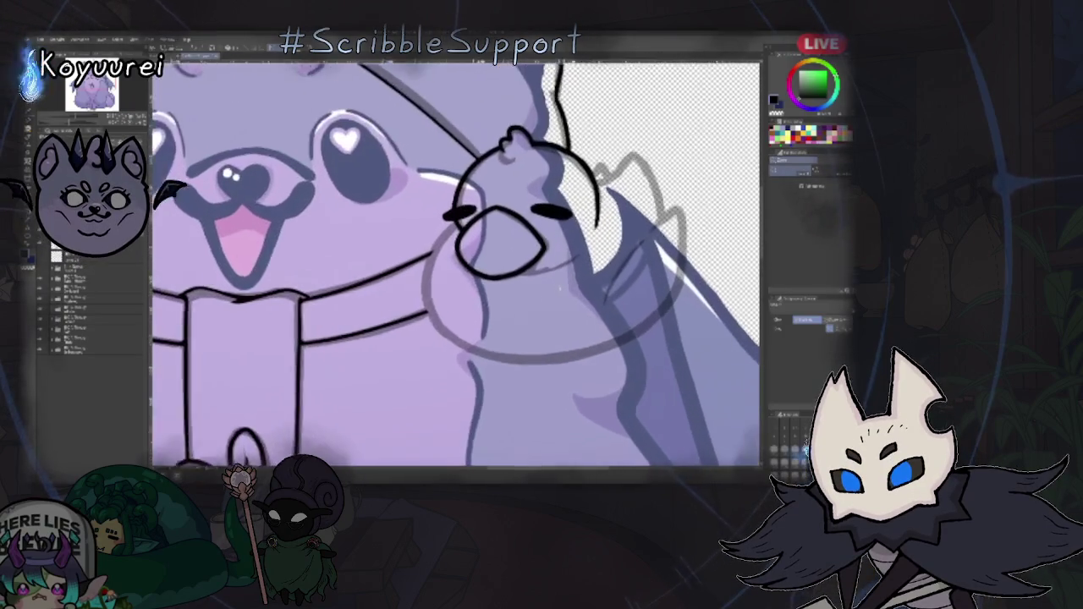
scroll(525, 246, up, 2)
key(asciicircum)
key(asciicircum)
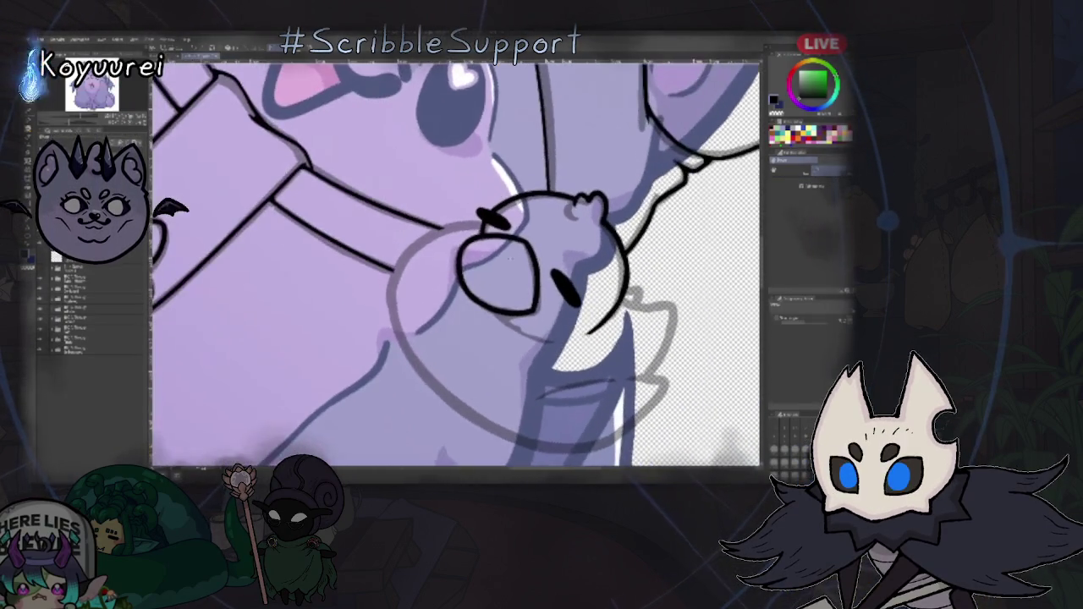
key(ctrl+0)
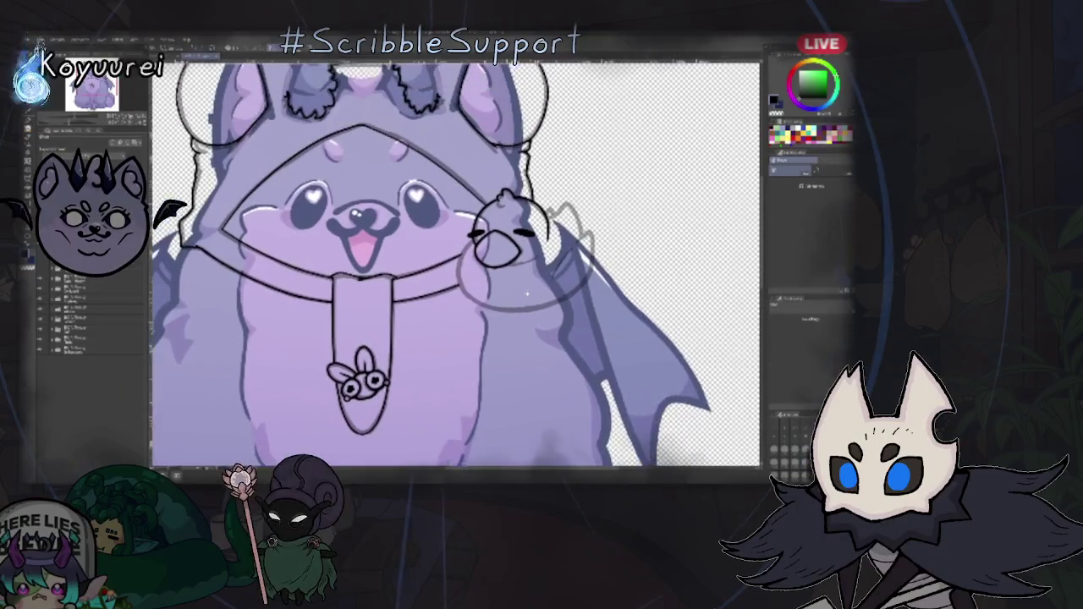
scroll(482, 212, up, 3)
key(asciicircum)
key(asciicircum)
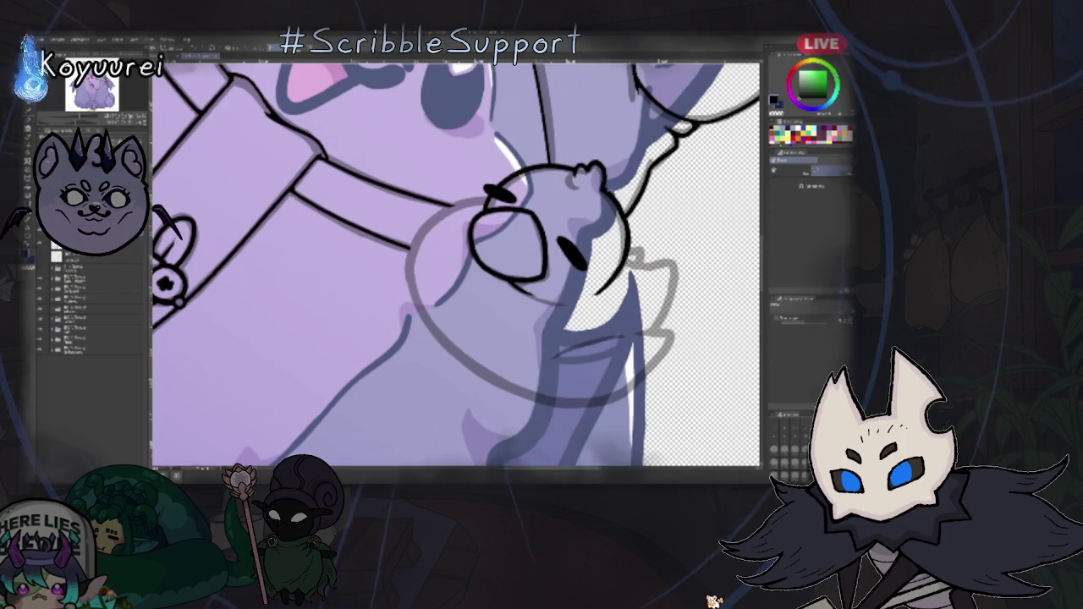
key(asciicircum)
key(asciicircum)
key(asciicircum)
key(asciicircum)
key(asciicircum)
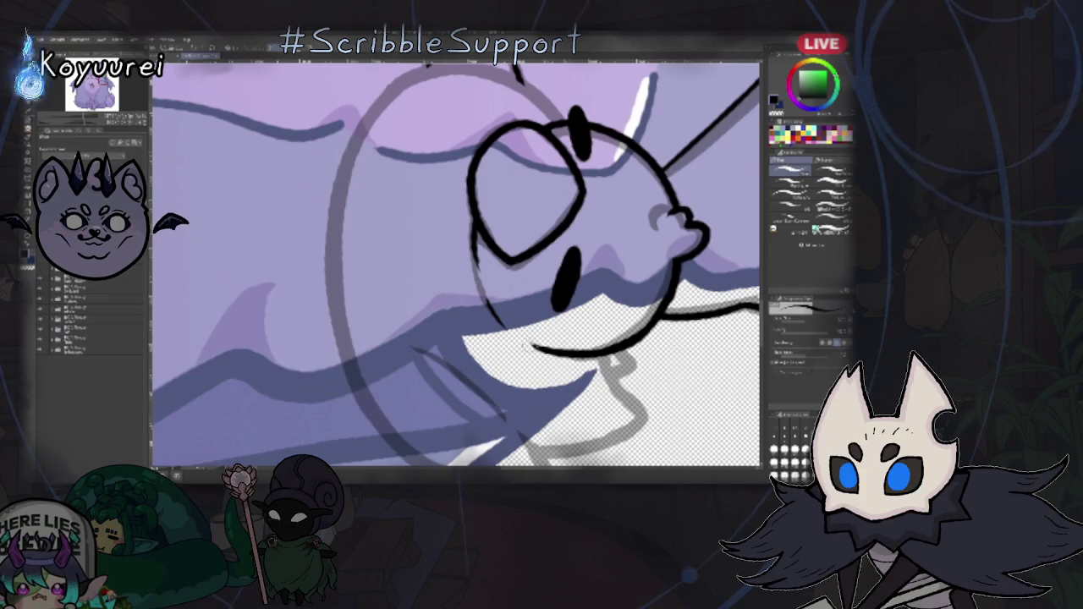
key(e)
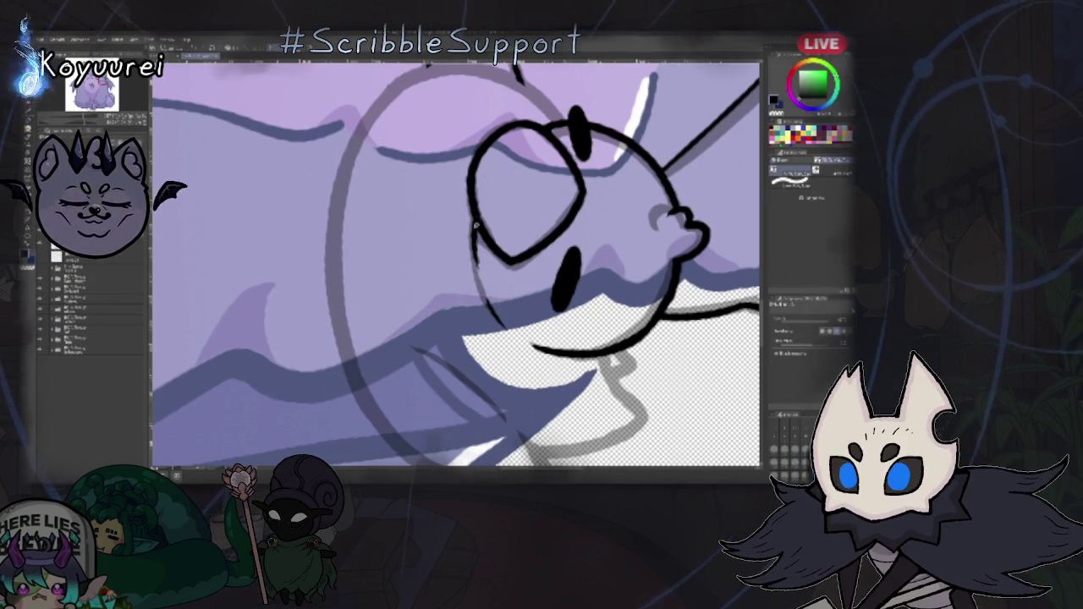
key(b)
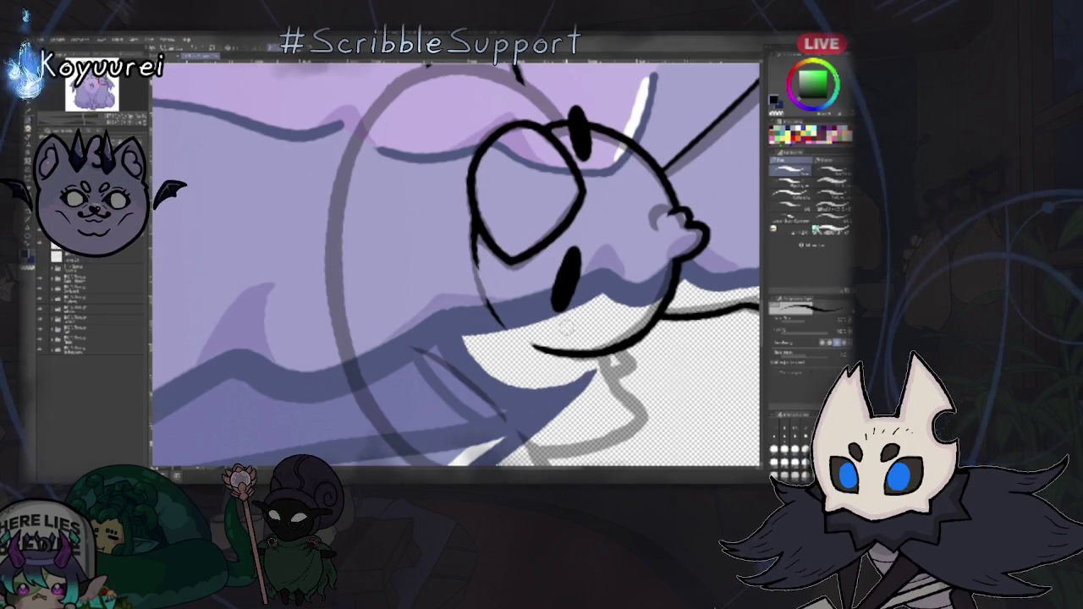
drag(535, 300, 508, 155)
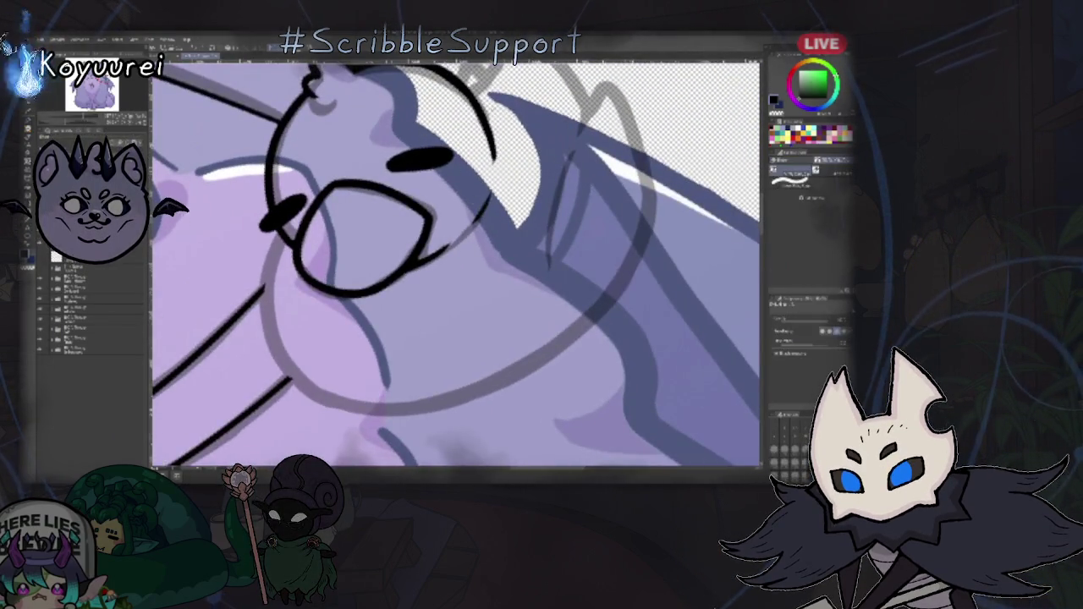
key(p)
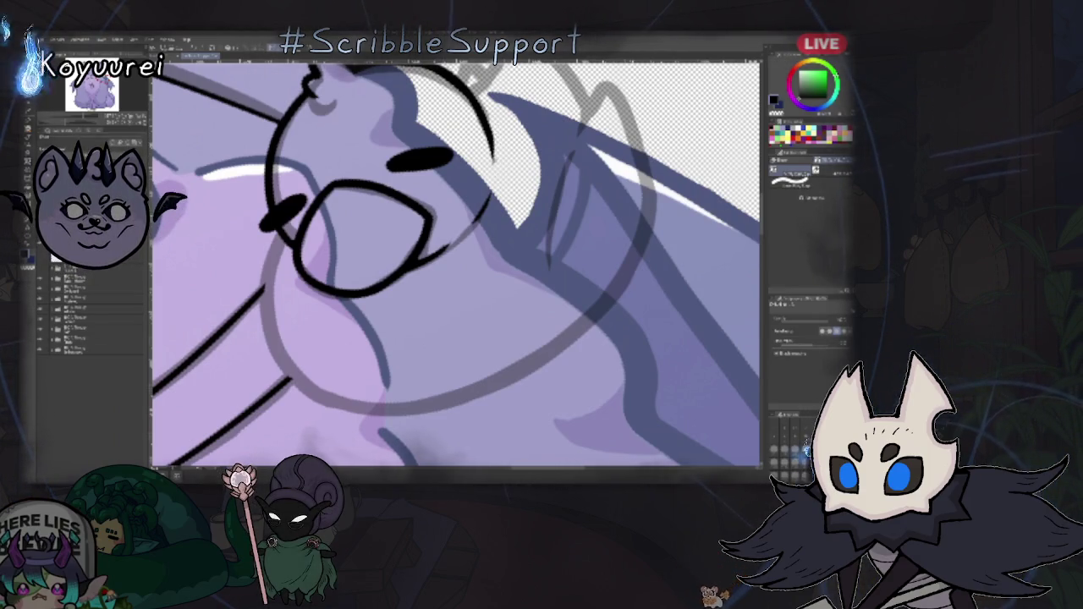
key(ctrl+0)
scroll(525, 199, up, 5)
scroll(525, 199, up, 3)
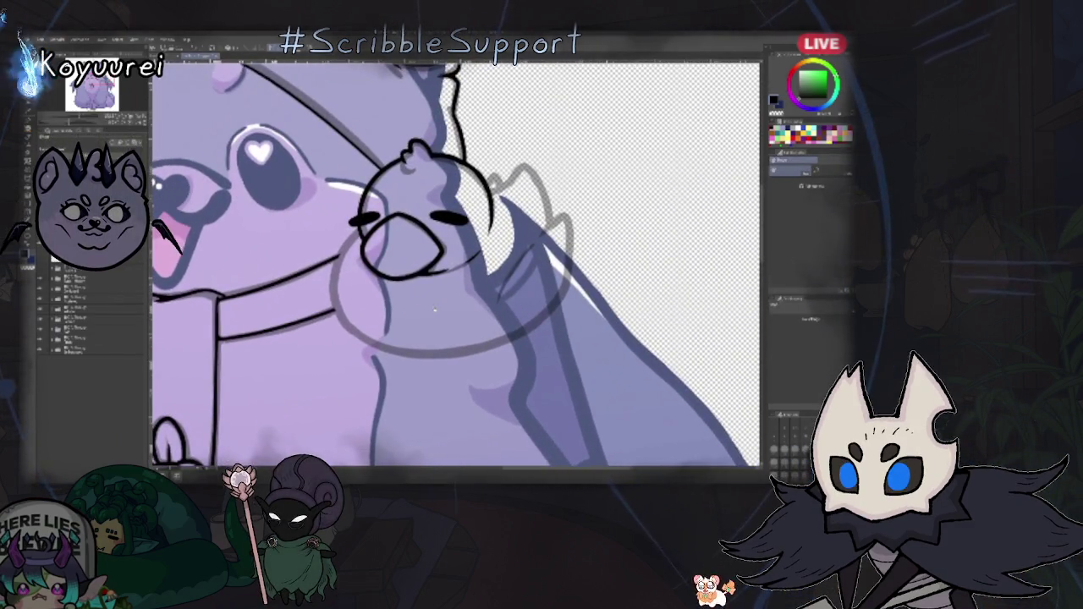
- Ink the left arc of the bird's round head black, then begin selecting the ghost figure
drag(434, 311, 476, 264)
key(b)
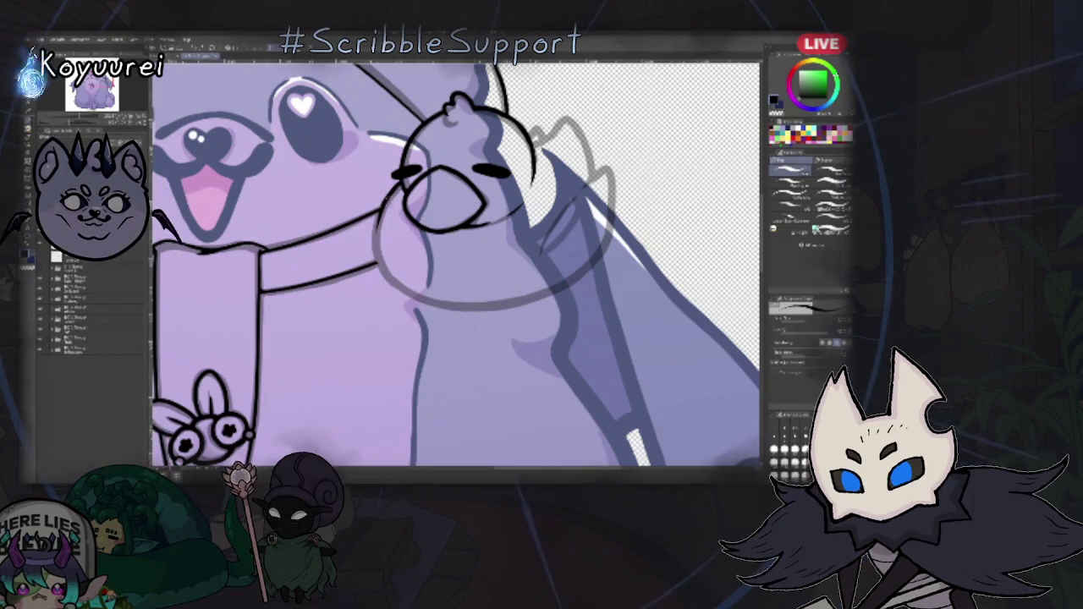
key(r)
mouse_move(457, 263)
mouse_down()
mouse_move(541, 356)
mouse_move(521, 305)
mouse_up()
key(b)
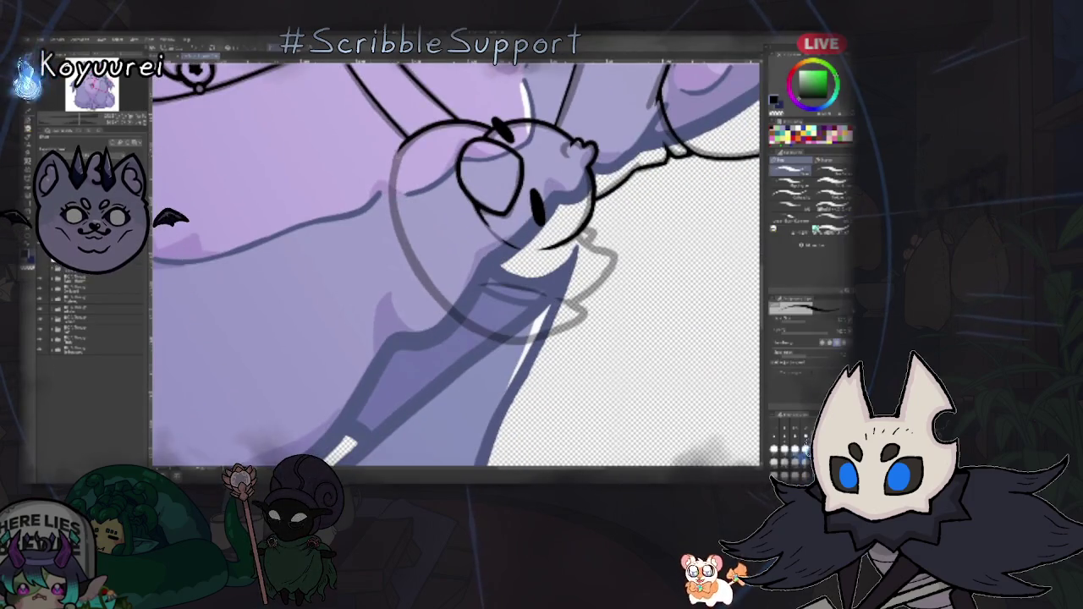
drag(398, 146, 430, 285)
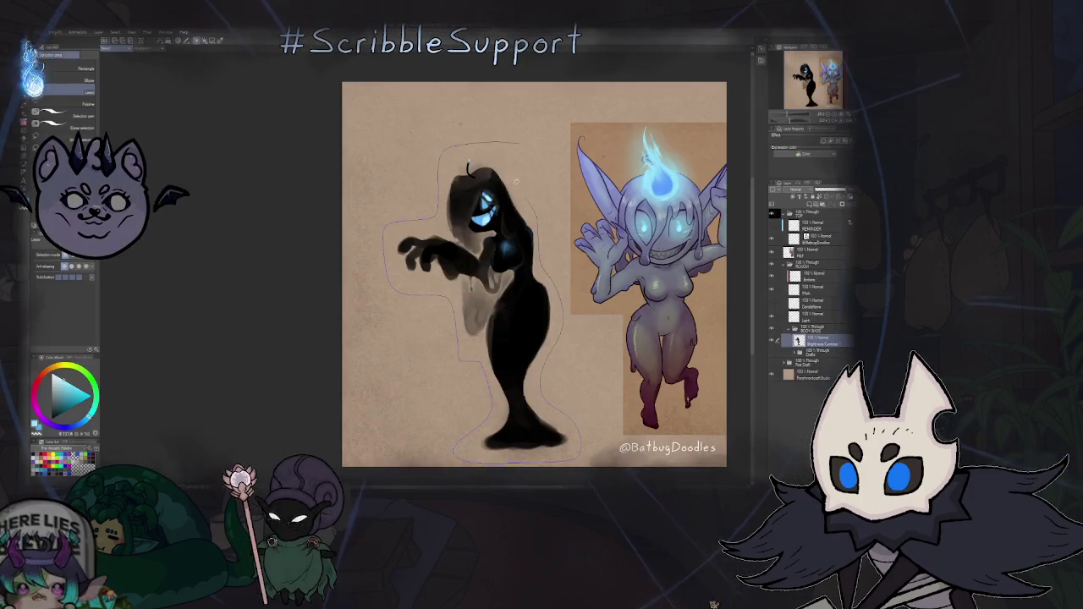
drag(516, 181, 518, 145)
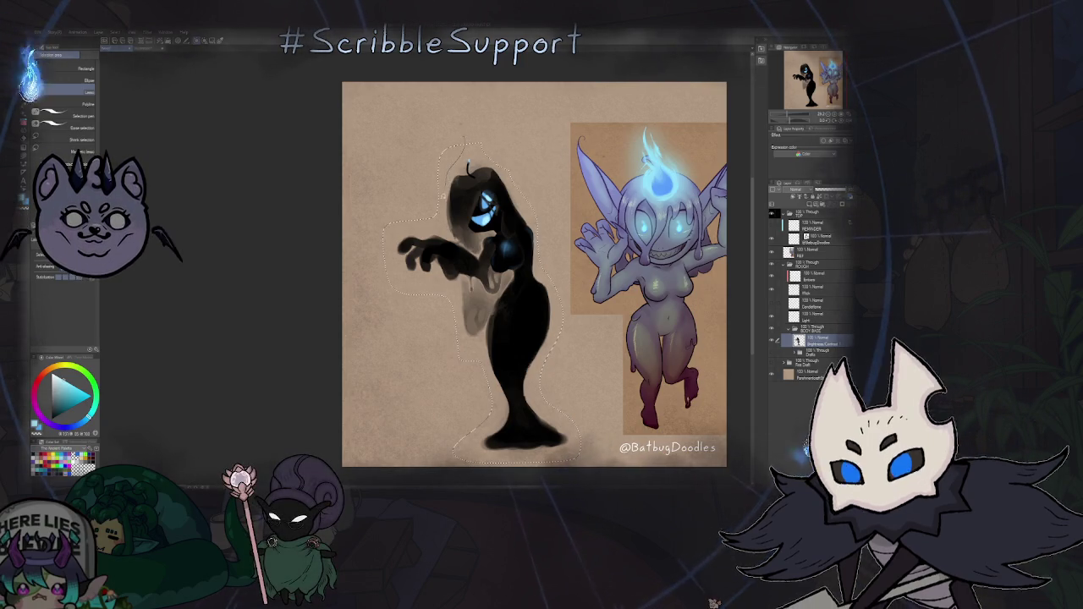
- Lasso around the ghost figure's head, left side, base and right side
drag(465, 133, 449, 99)
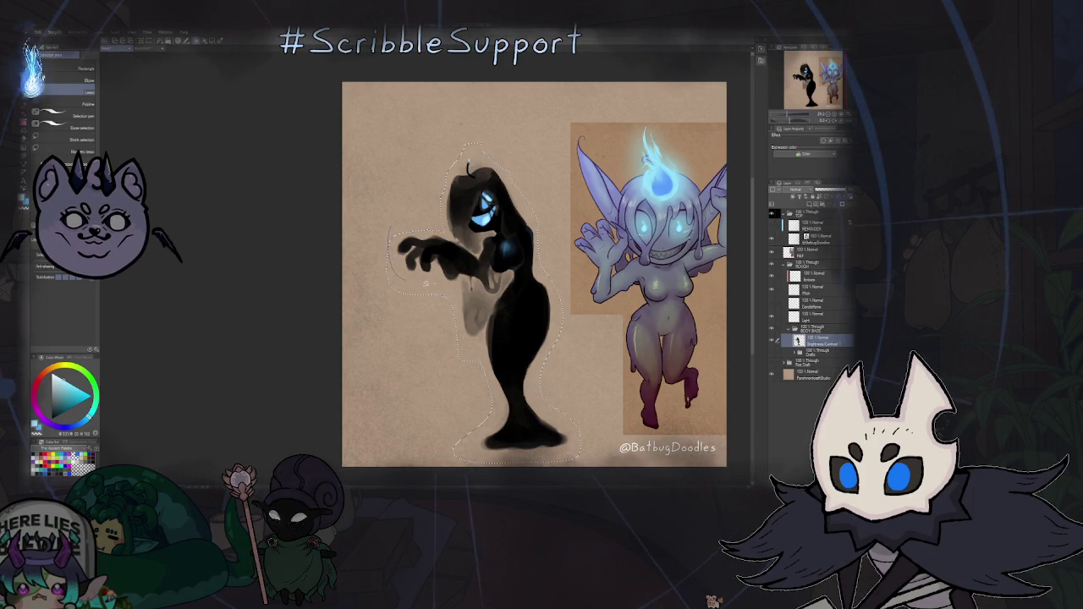
drag(465, 354, 380, 375)
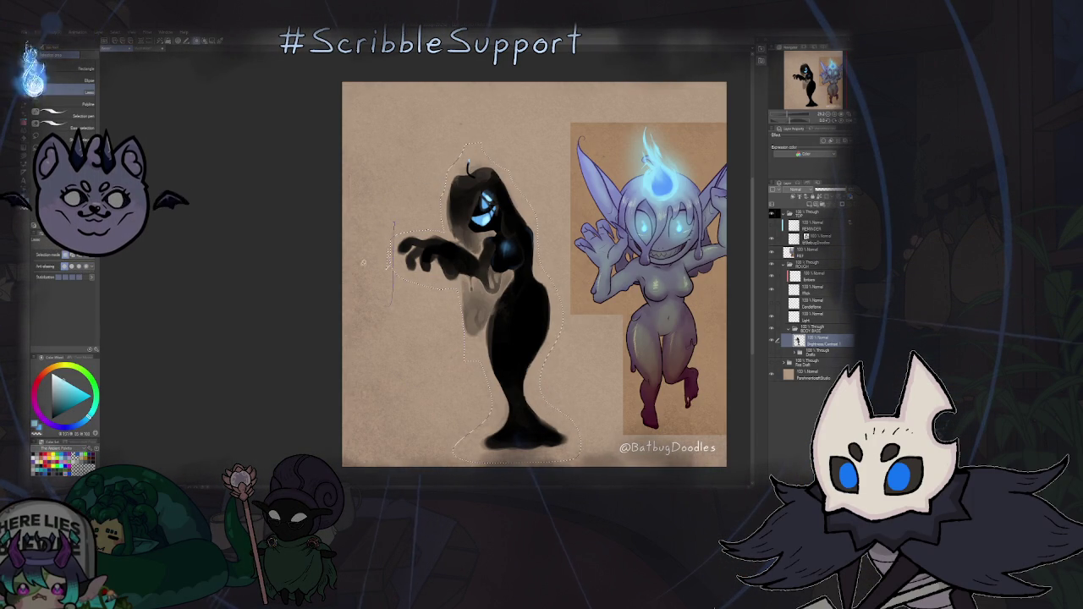
scroll(449, 392, up, 3)
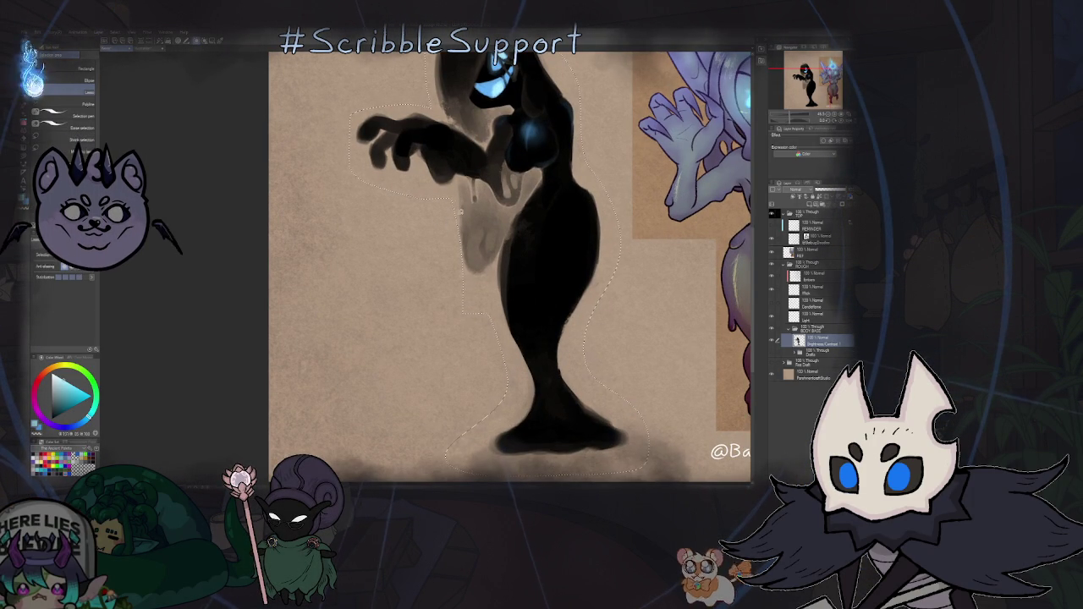
scroll(478, 285, down, 1)
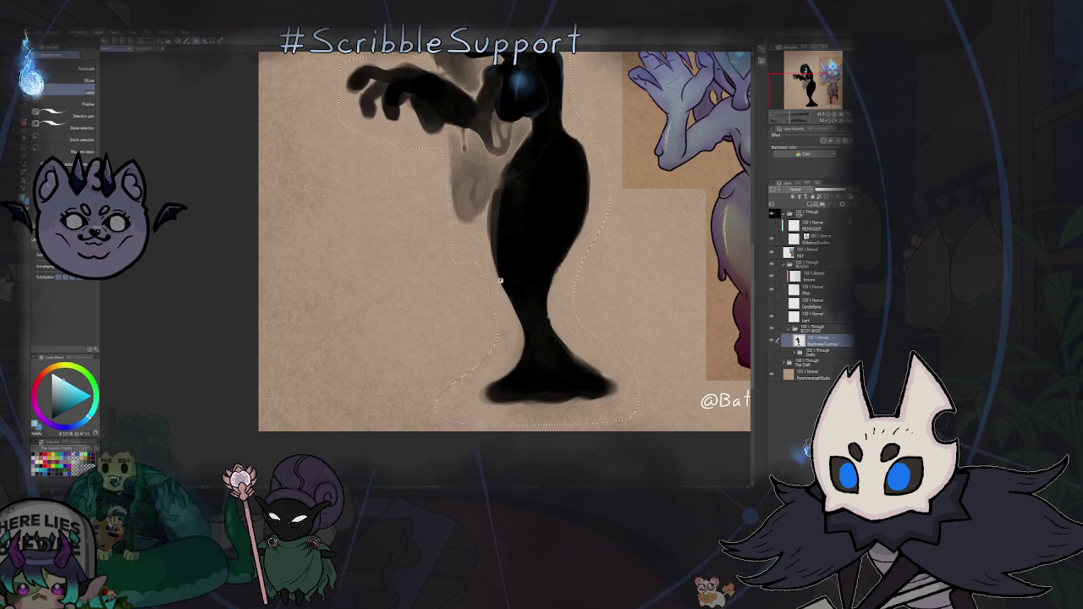
mouse_move(474, 228)
mouse_down()
mouse_move(486, 376)
mouse_move(396, 405)
mouse_up()
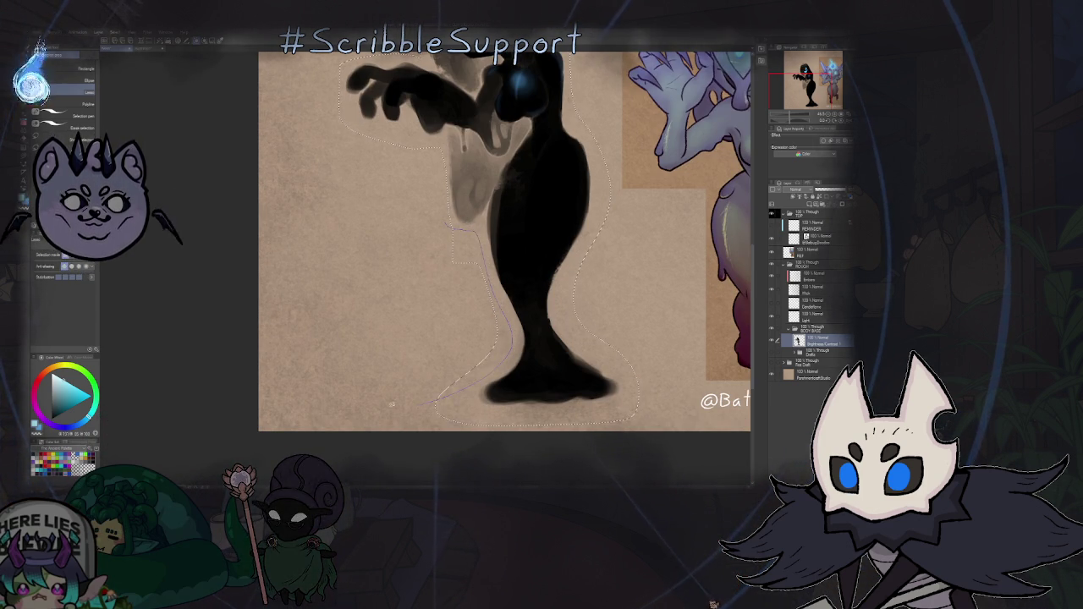
scroll(455, 273, down, 3)
scroll(441, 288, up, 4)
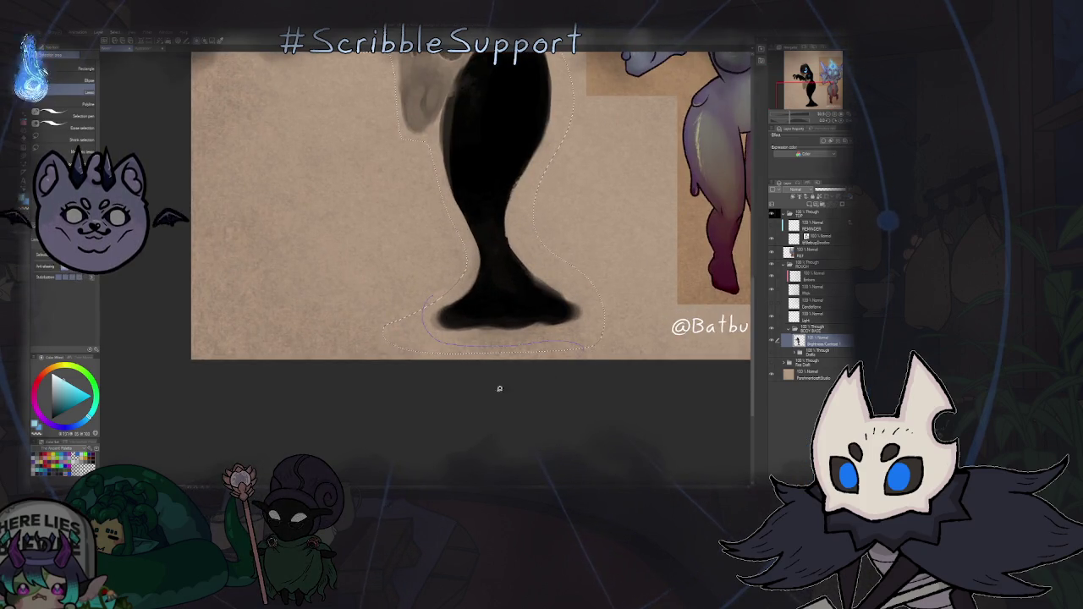
drag(511, 387, 400, 408)
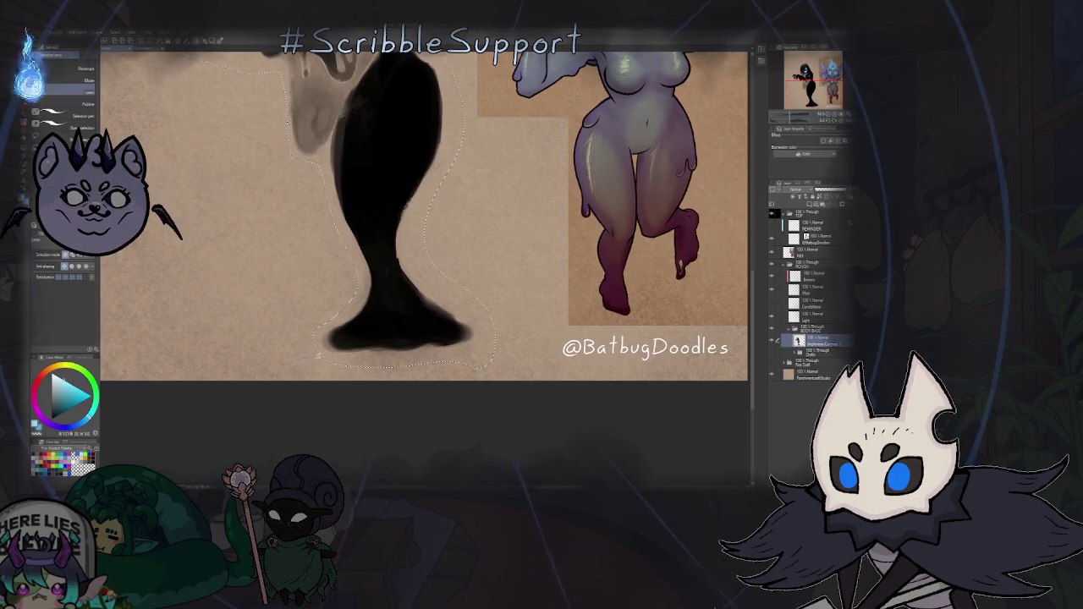
drag(316, 356, 514, 288)
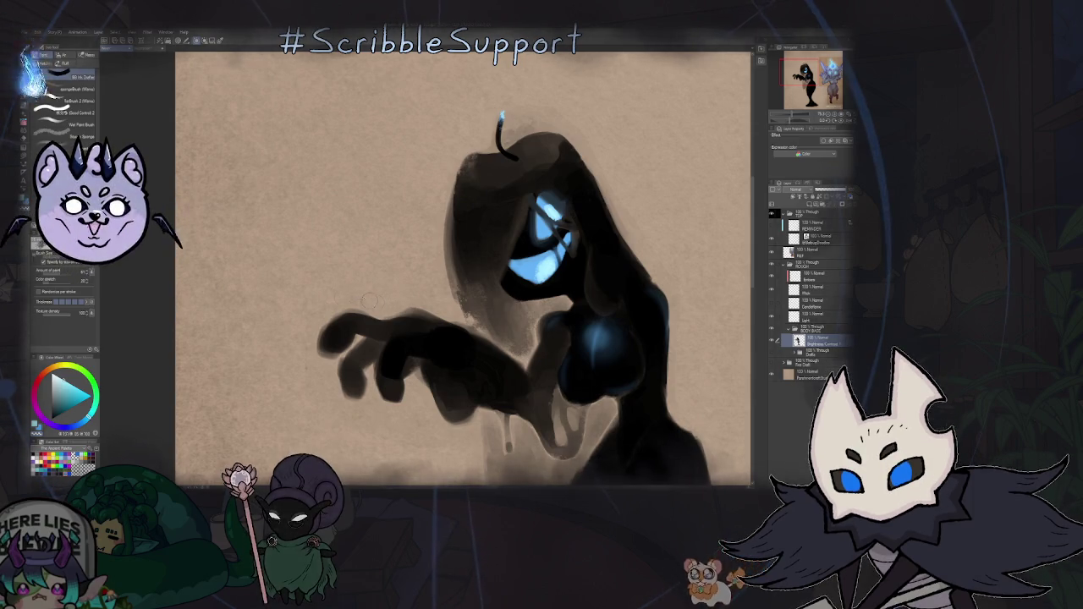
- Scroll down the painting to review the ghost's black tail
scroll(310, 384, down, 2)
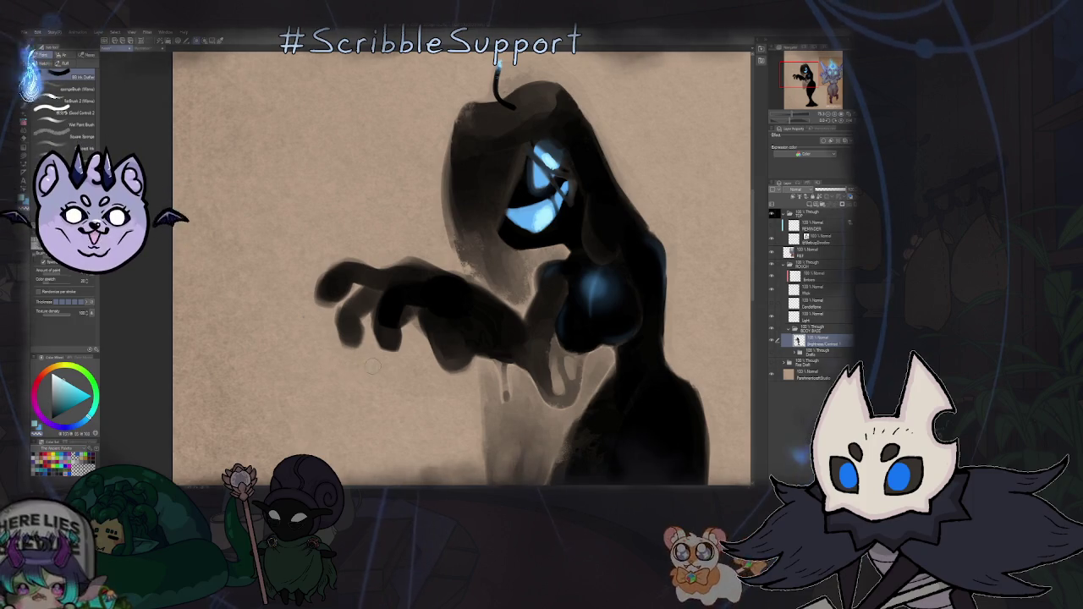
scroll(335, 363, down, 3)
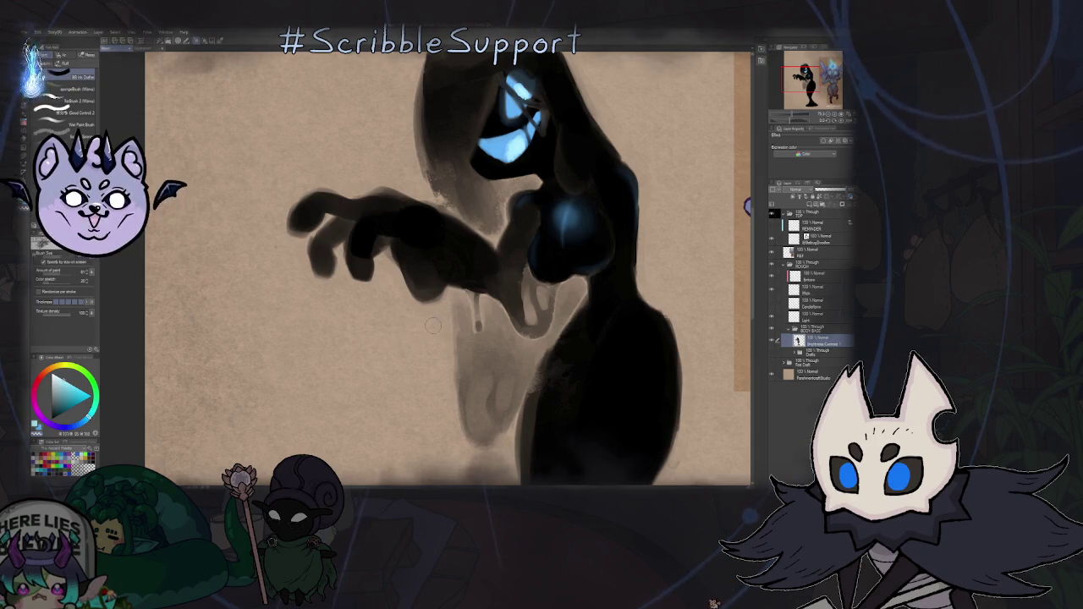
scroll(405, 385, down, 3)
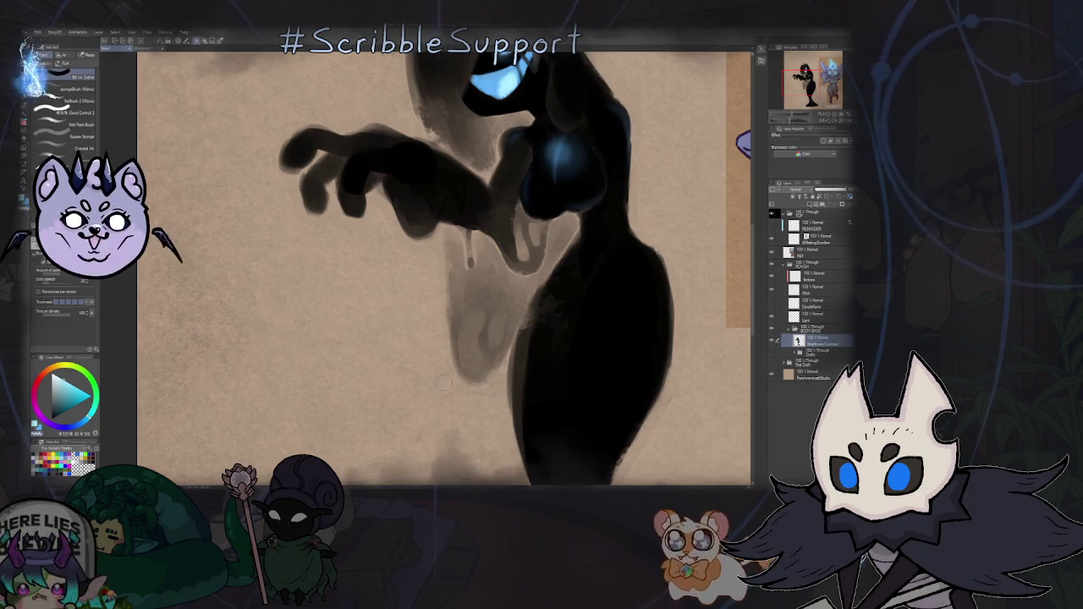
scroll(443, 389, down, 3)
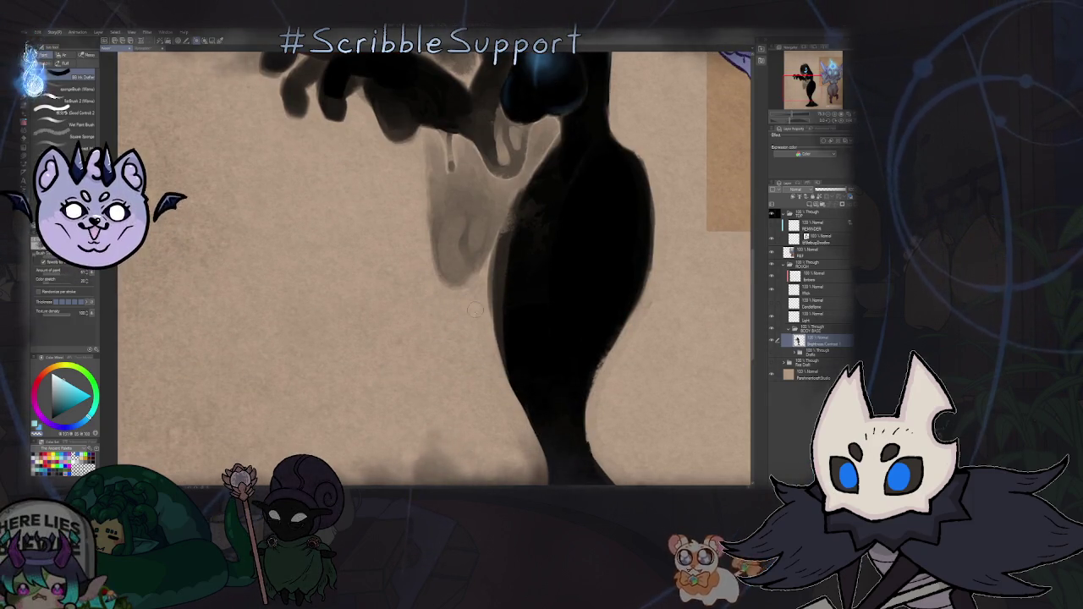
scroll(473, 306, down, 3)
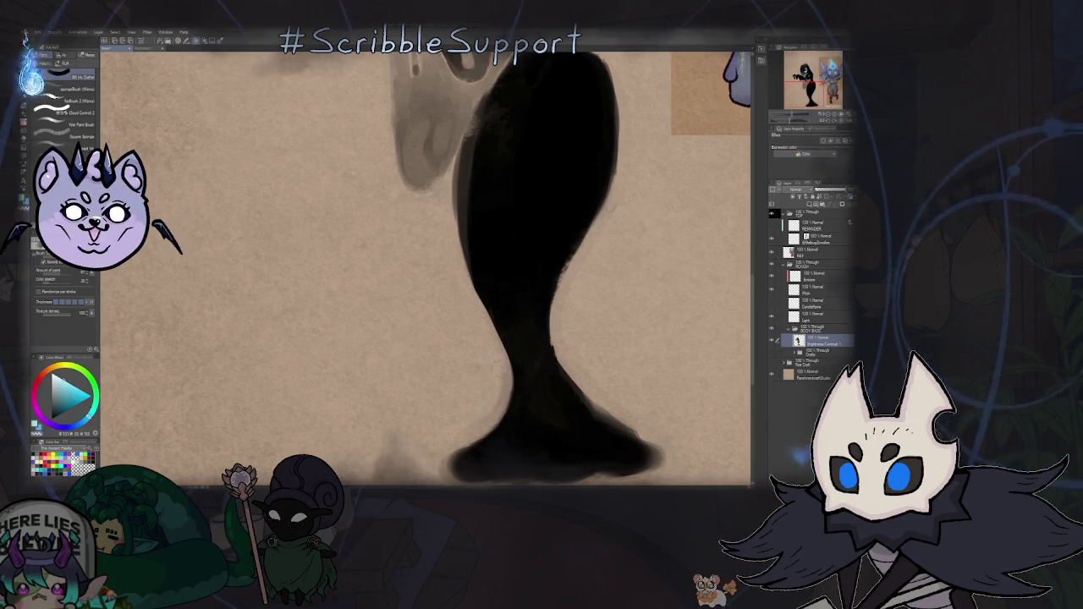
scroll(474, 352, down, 3)
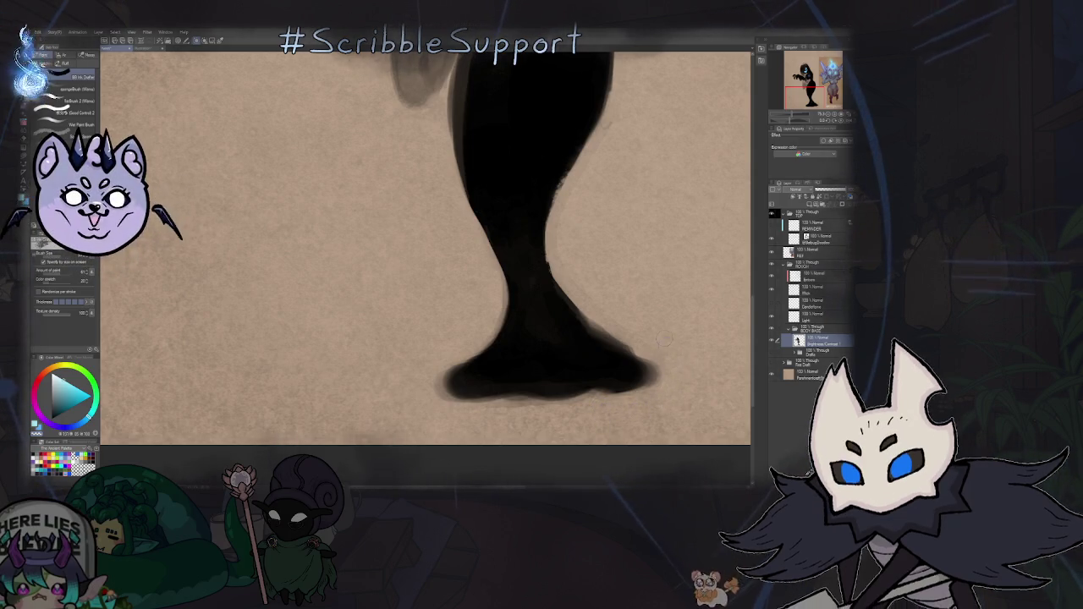
- Rotate and reframe the view to show the tail, purple hand and glowing eyes
mouse_move(508, 254)
mouse_down()
mouse_move(435, 175)
mouse_move(407, 337)
mouse_up()
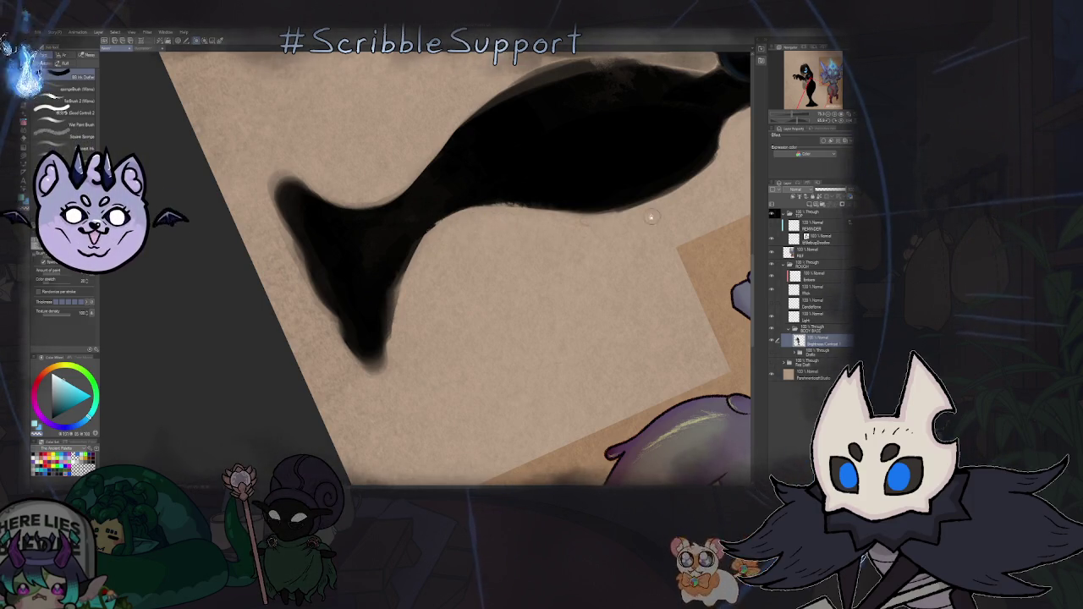
drag(653, 216, 446, 279)
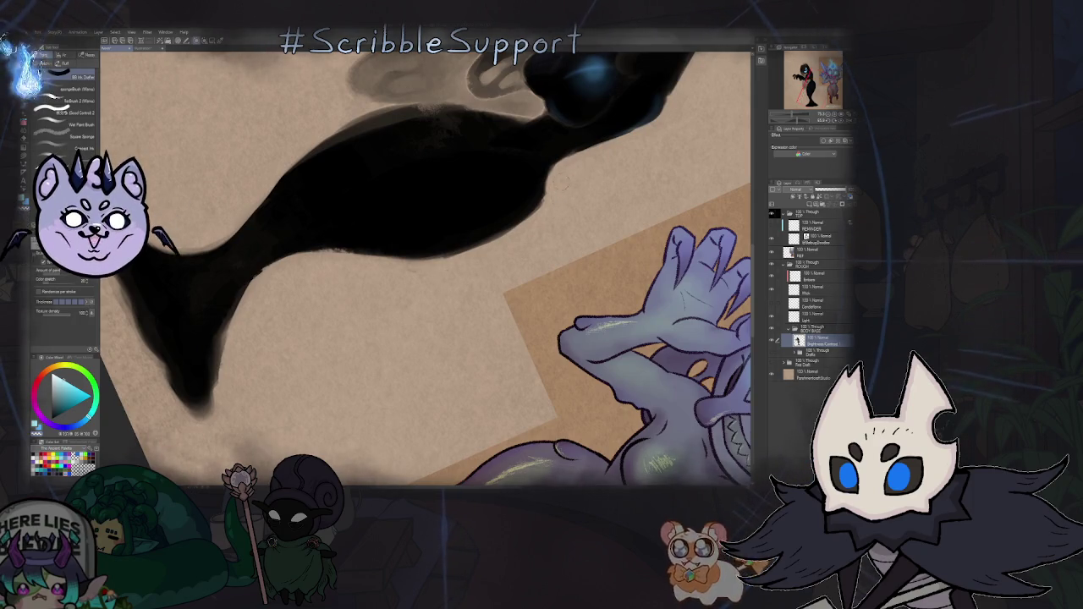
drag(579, 168, 518, 219)
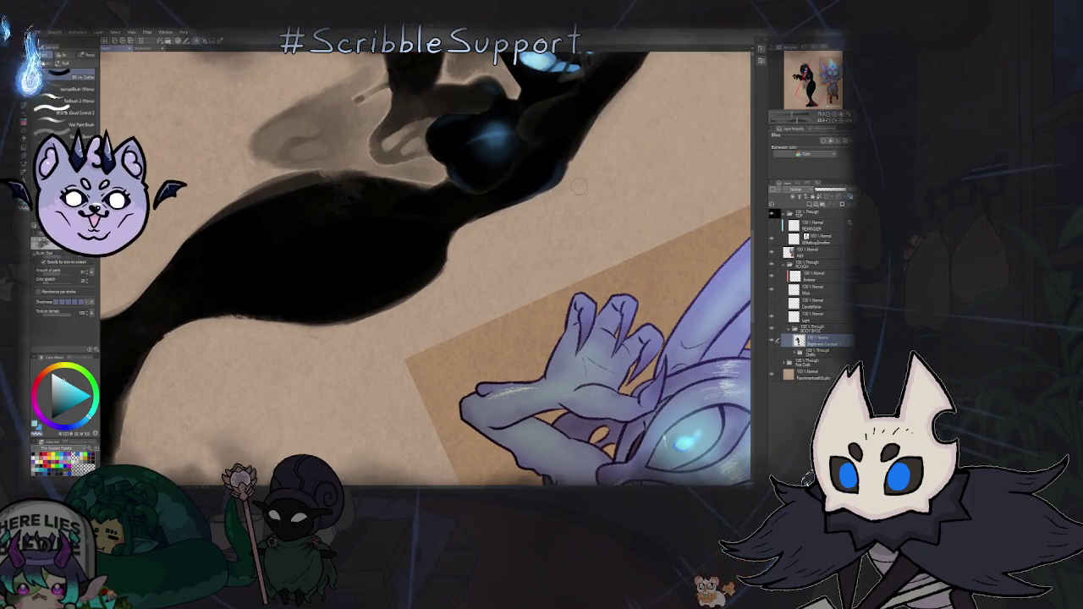
drag(607, 143, 495, 269)
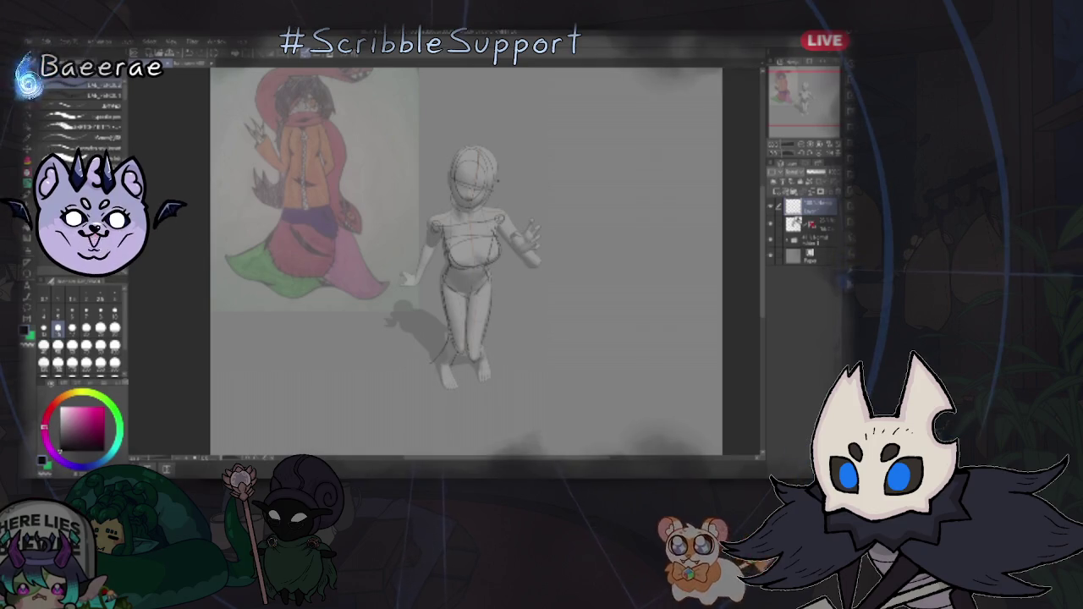
- Sketch the skirt's flowing left edge and right outline over the pose figure
scroll(762, 239, down, 2)
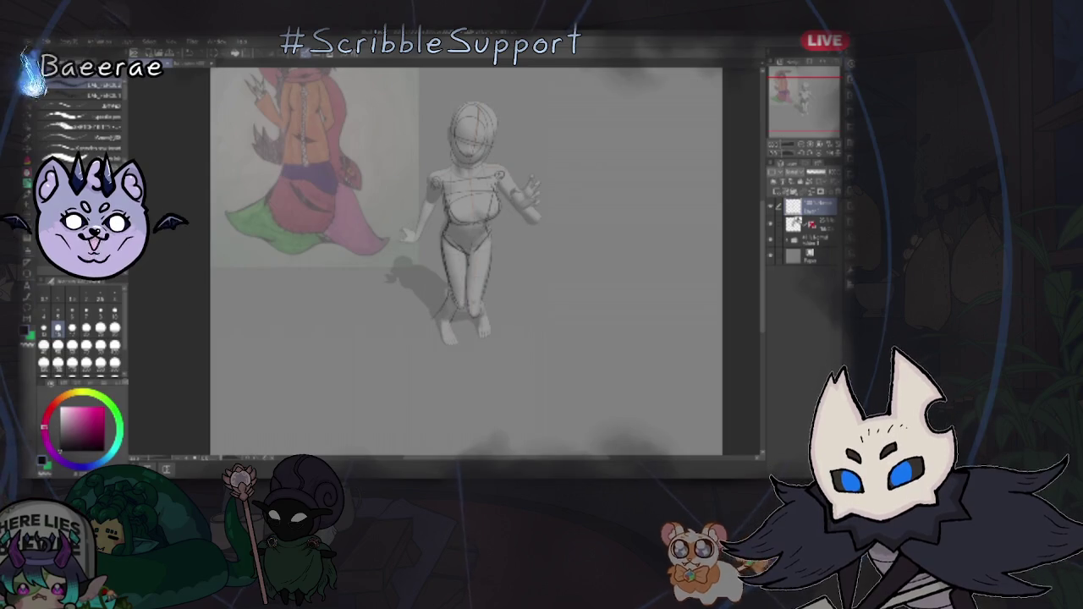
mouse_move(448, 292)
mouse_down()
mouse_move(403, 342)
mouse_move(453, 360)
mouse_up()
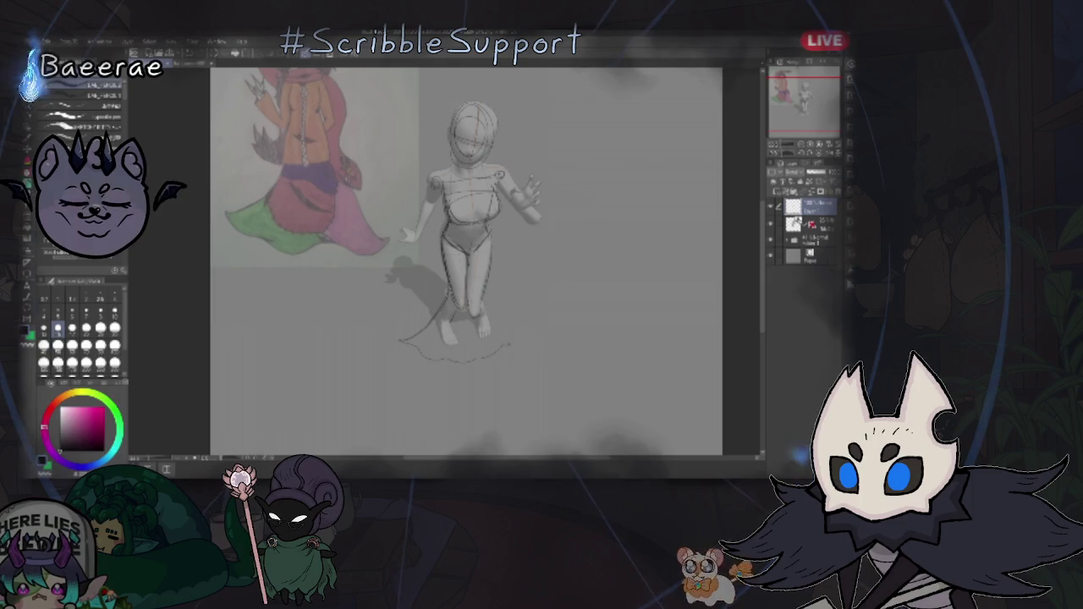
drag(489, 320, 514, 334)
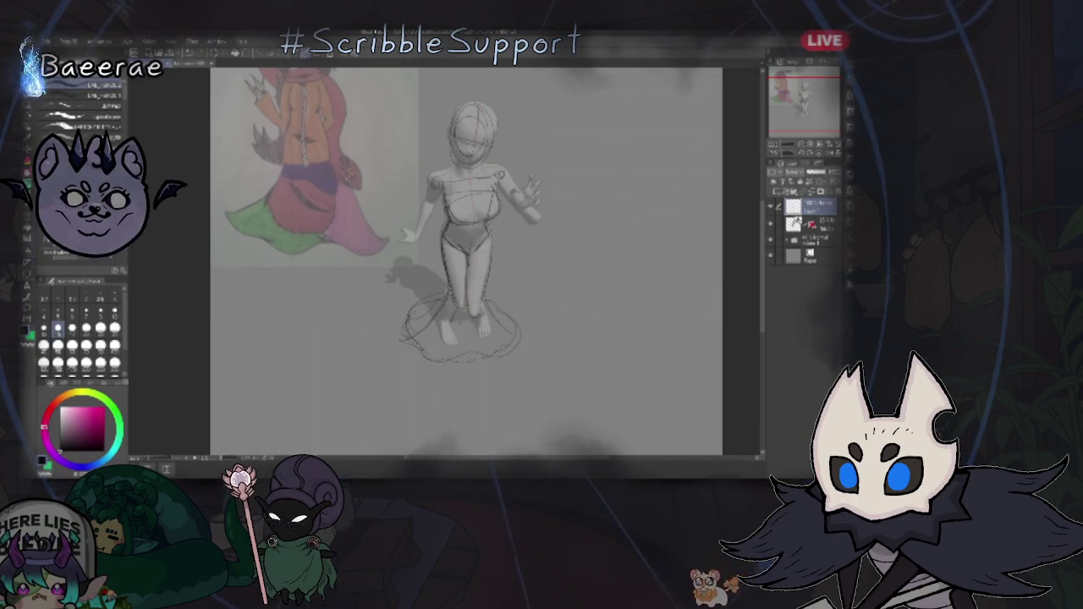
- Toggle the reference drawing and 3D figure layers to check the sketch, then change brushes
click(770, 241)
click(771, 241)
click(770, 224)
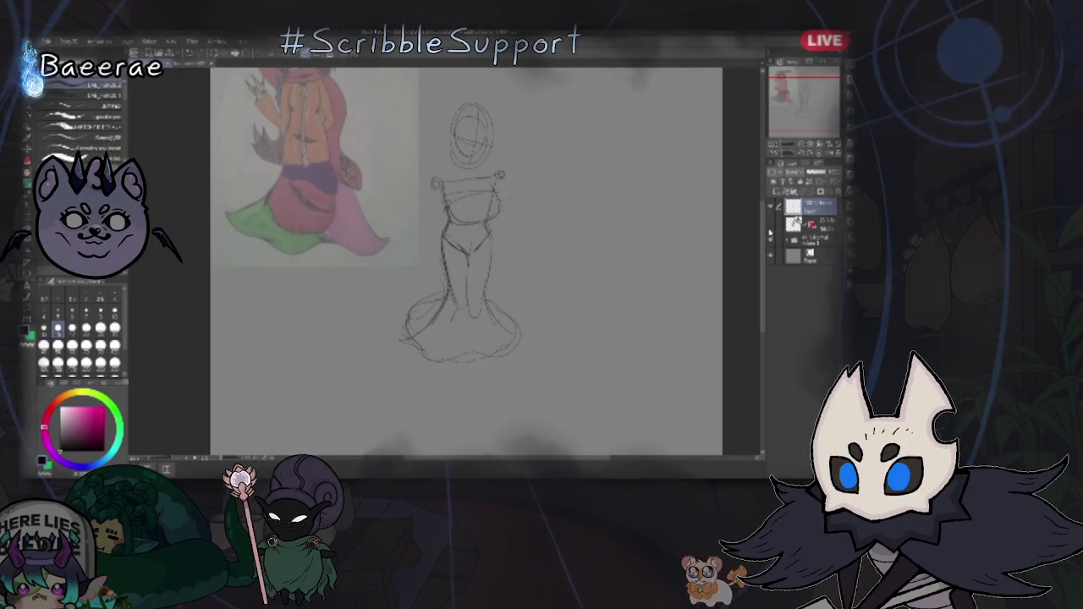
click(770, 225)
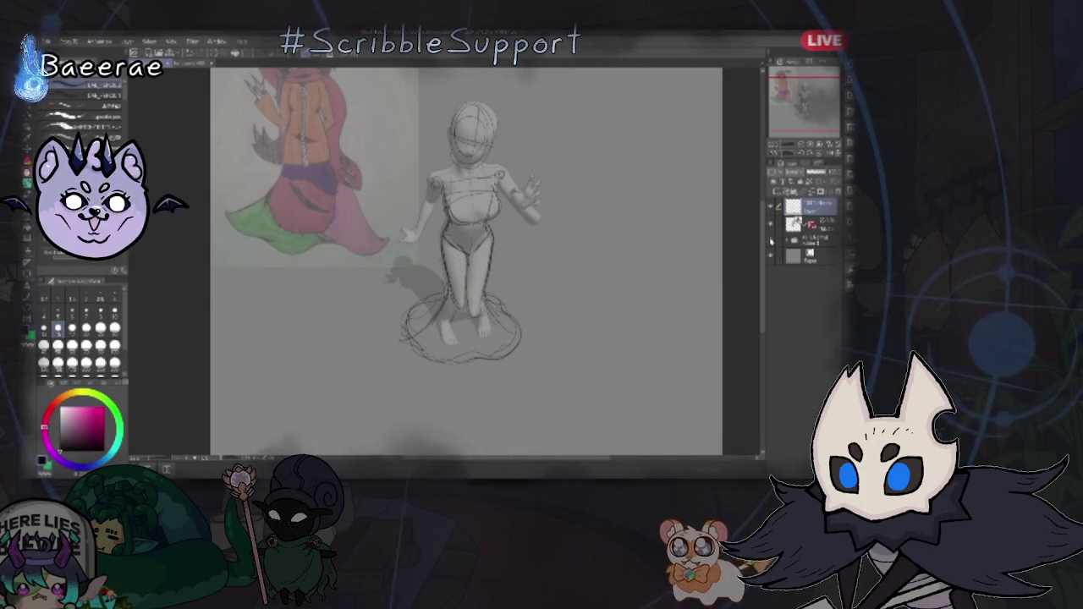
click(770, 224)
click(770, 224)
click(770, 206)
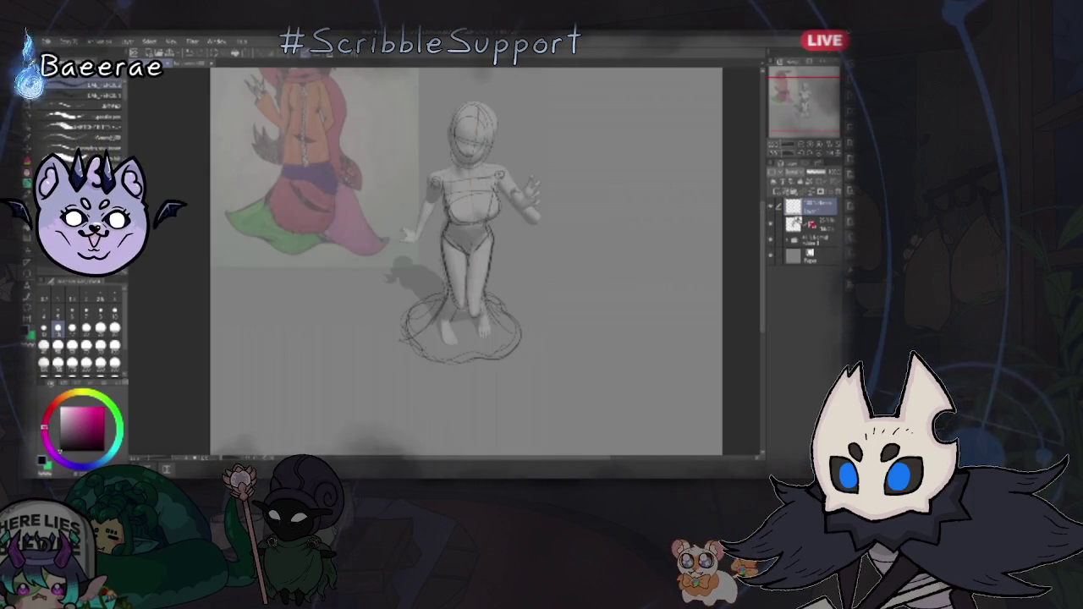
key(b)
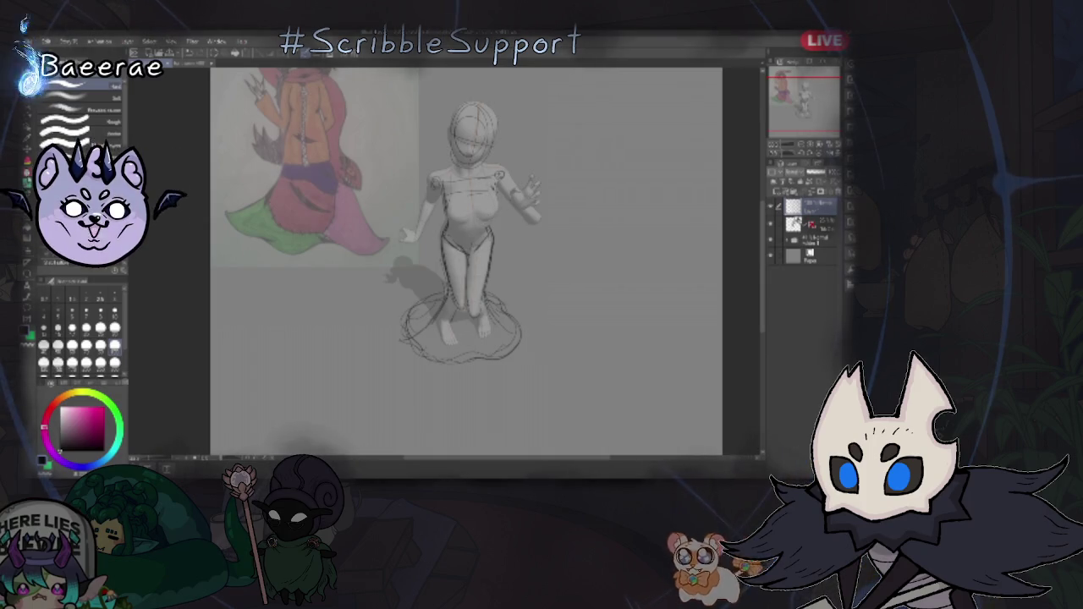
key(p)
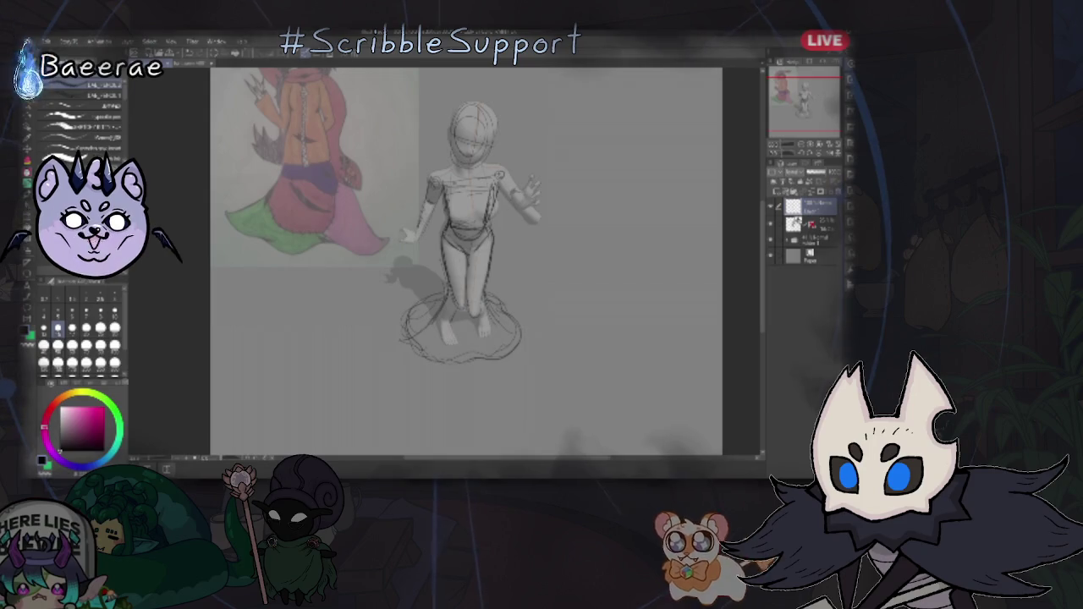
scroll(457, 254, up, 1)
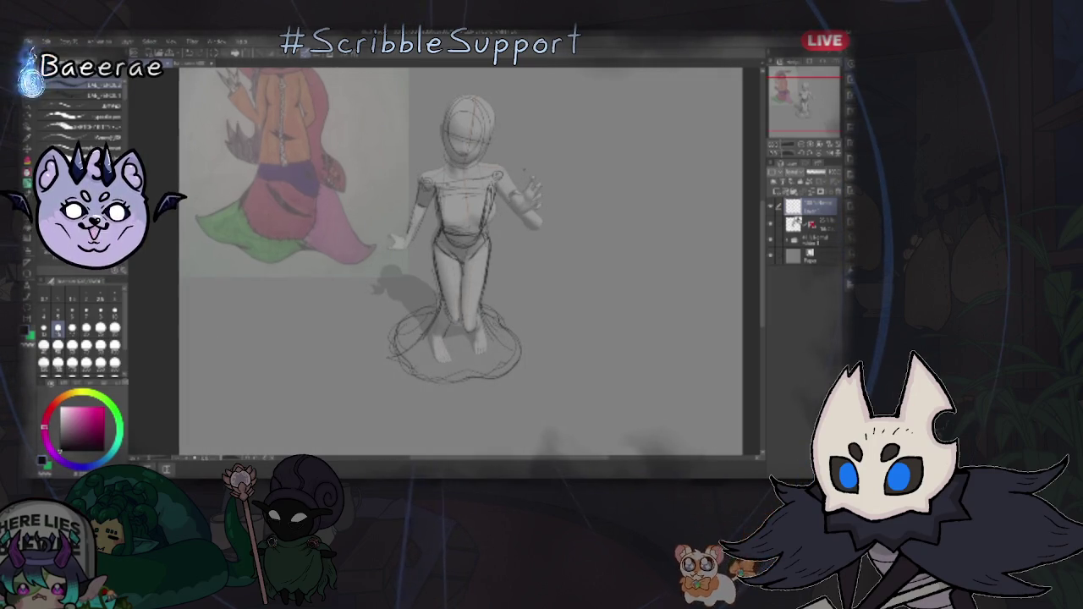
- Erase the messy belt and chest strokes, redraw a curved under-chest line, and zoom out
scroll(457, 254, up, 2)
scroll(457, 254, up, 2)
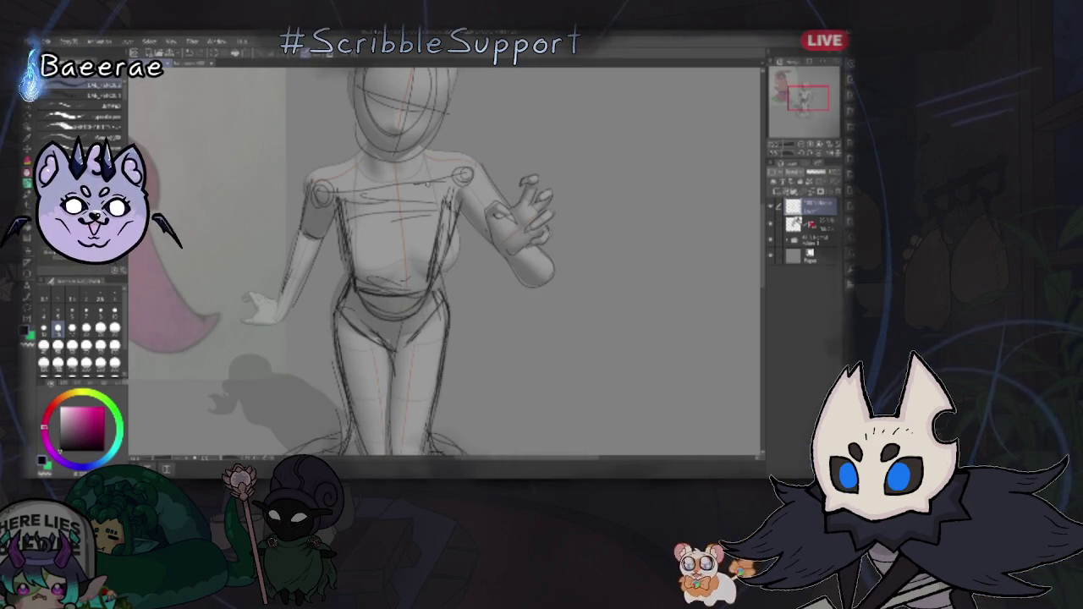
key(e)
mouse_move(389, 288)
mouse_down()
mouse_move(424, 279)
mouse_move(427, 224)
mouse_up()
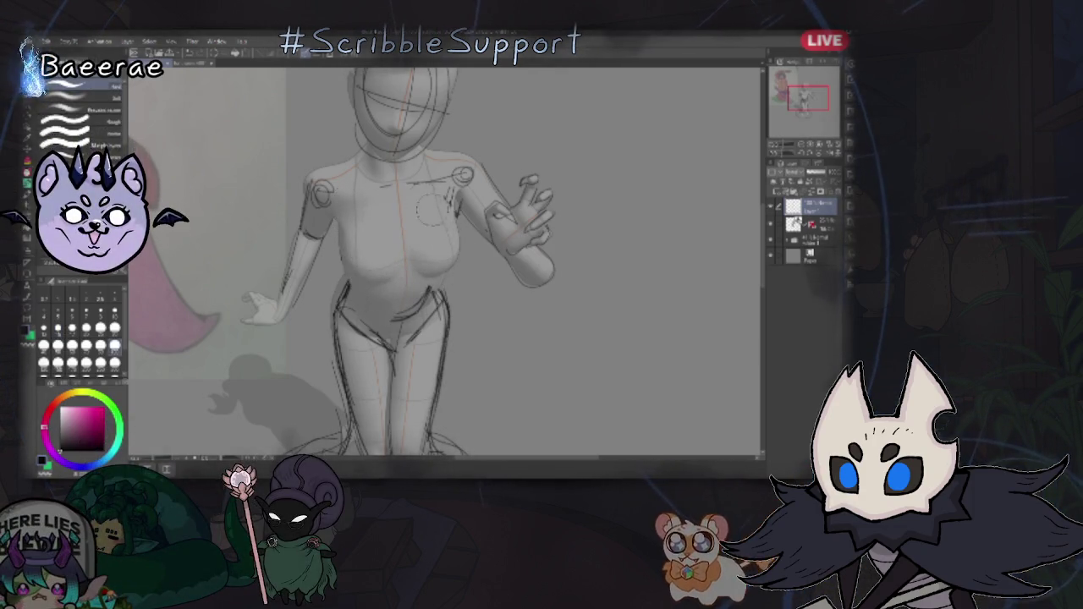
key(p)
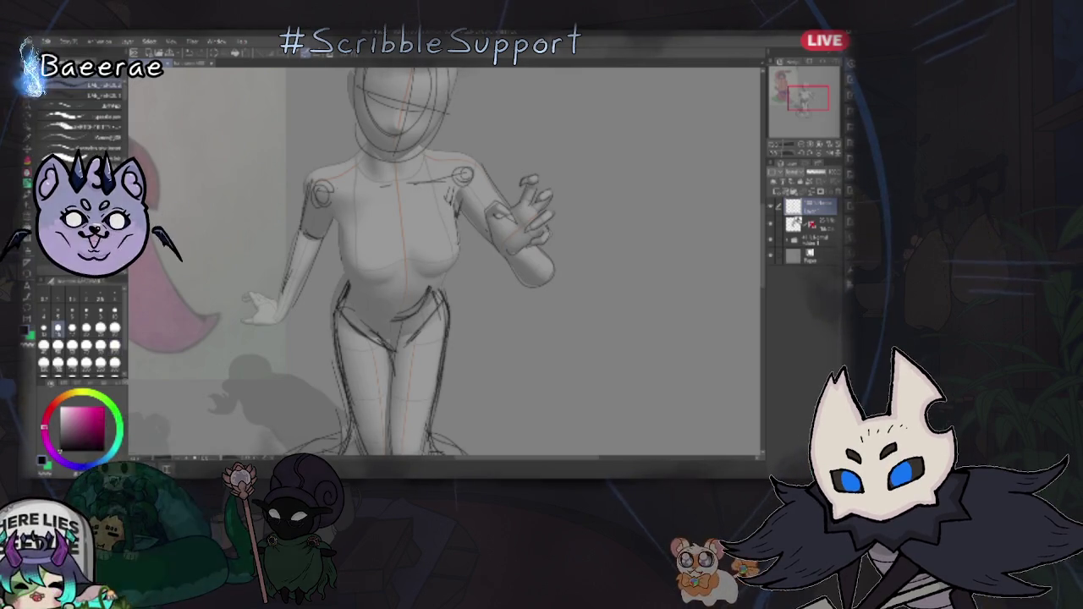
drag(351, 273, 449, 269)
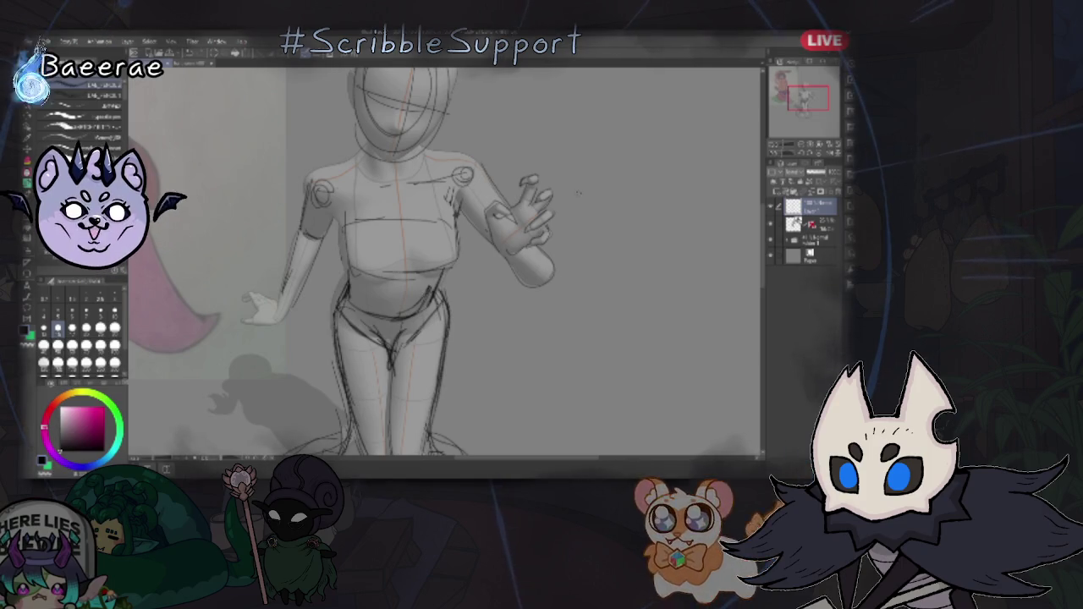
key(ctrl+minus)
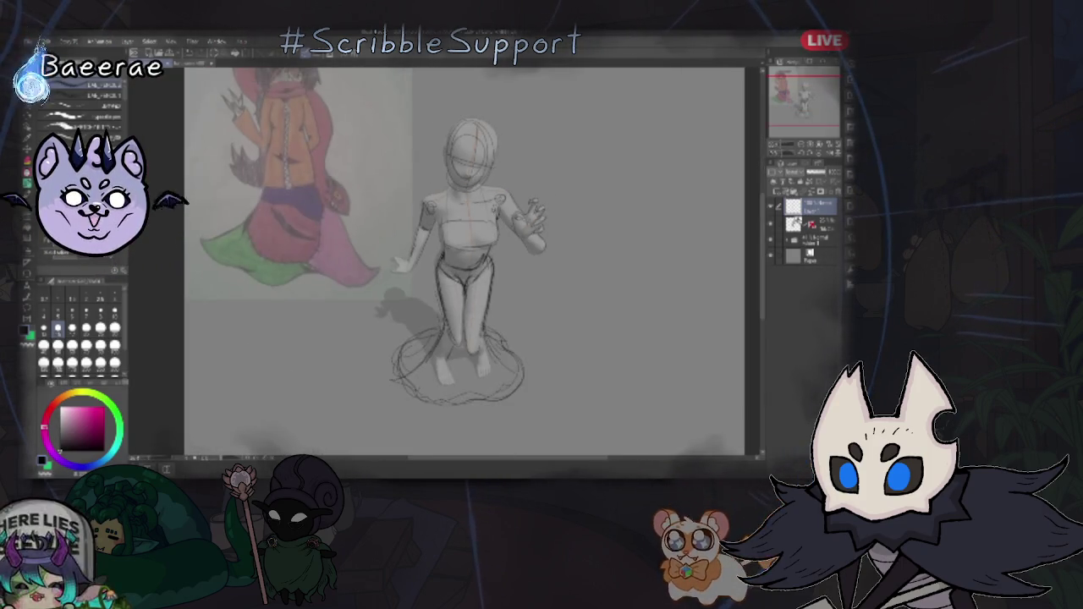
key(b)
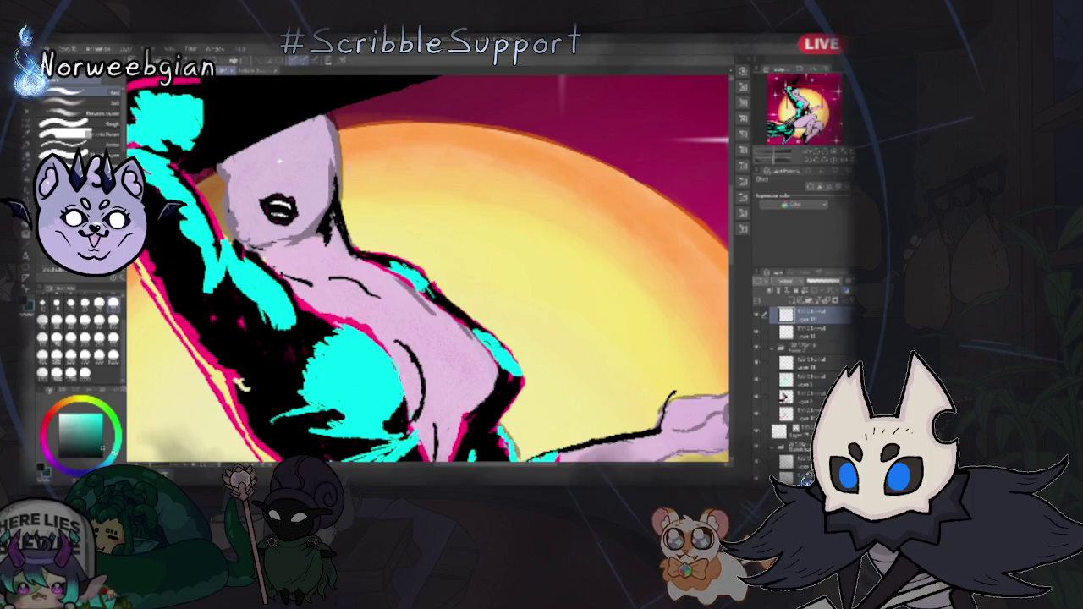
- Alternate twice between the Move tool (K) and the painting brushes (B)
key(k)
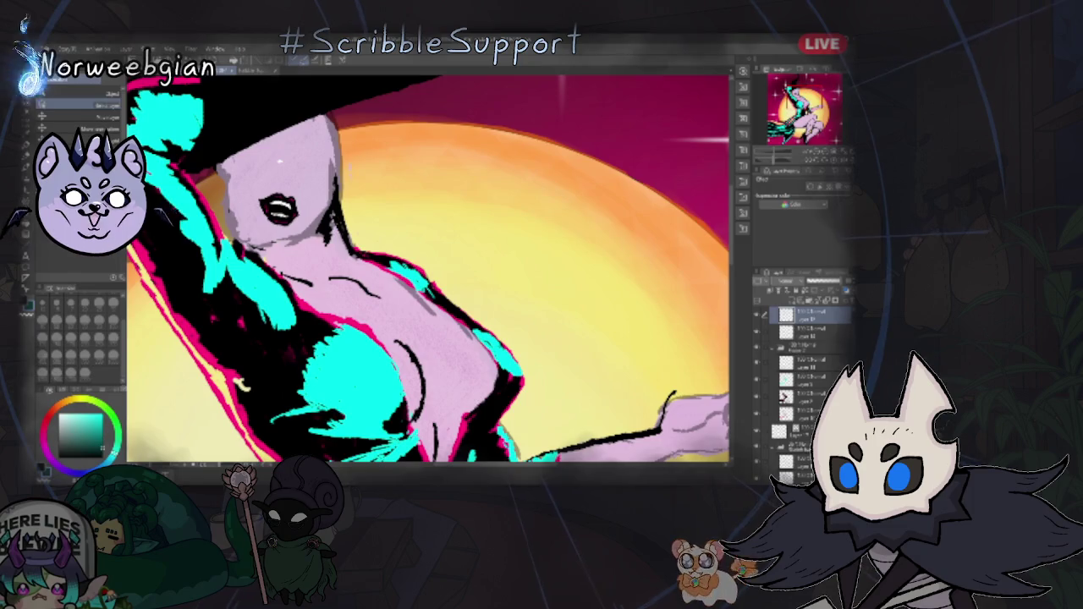
key(b)
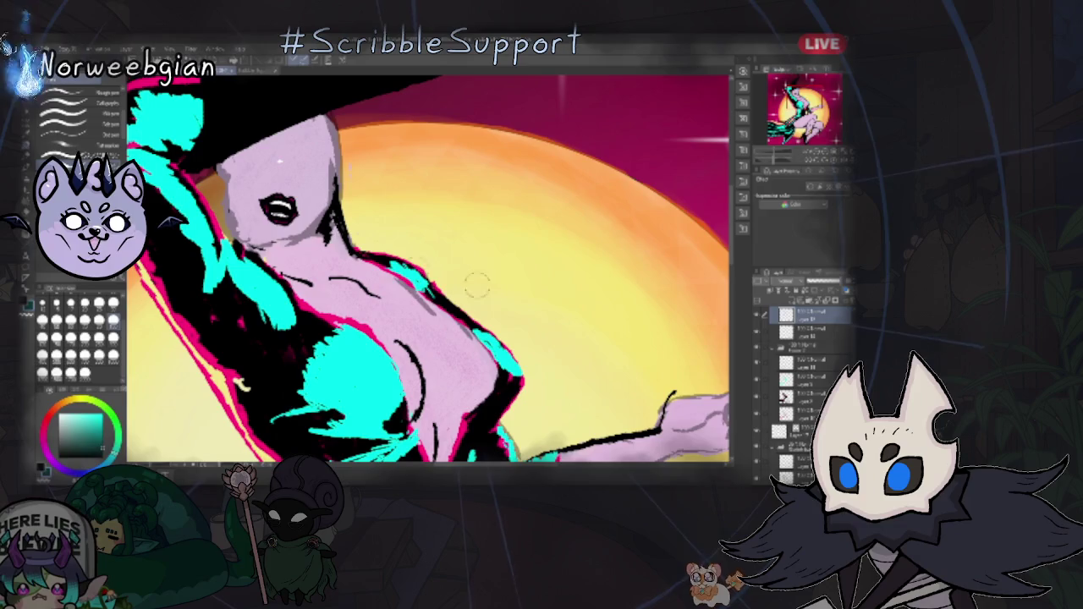
key(k)
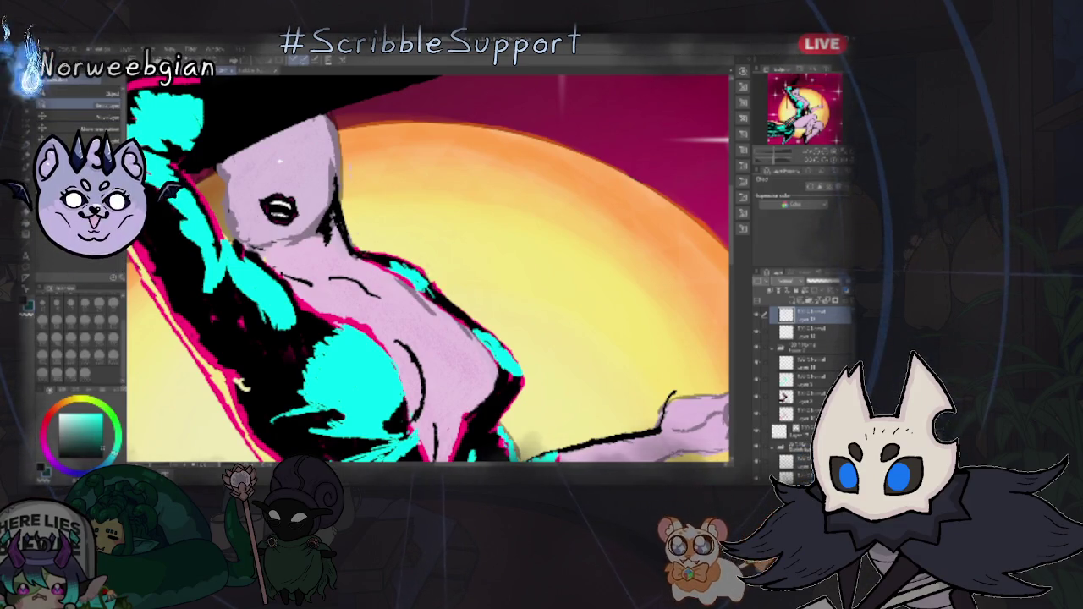
key(b)
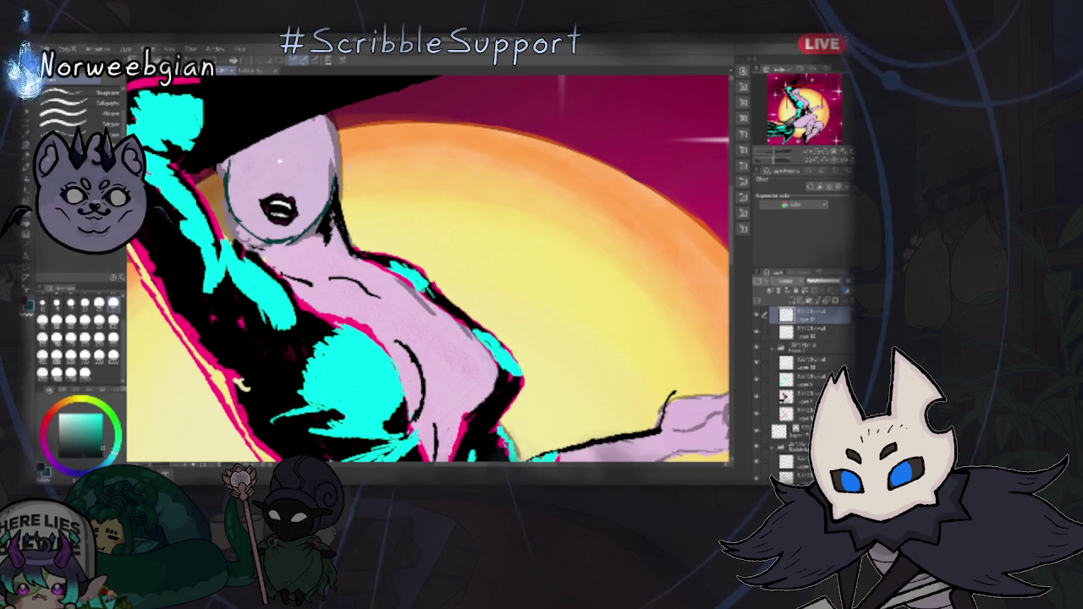
- Swap to the pink-magenta colour, change brush and tool, and bring up the demon lineart canvas
key(b)
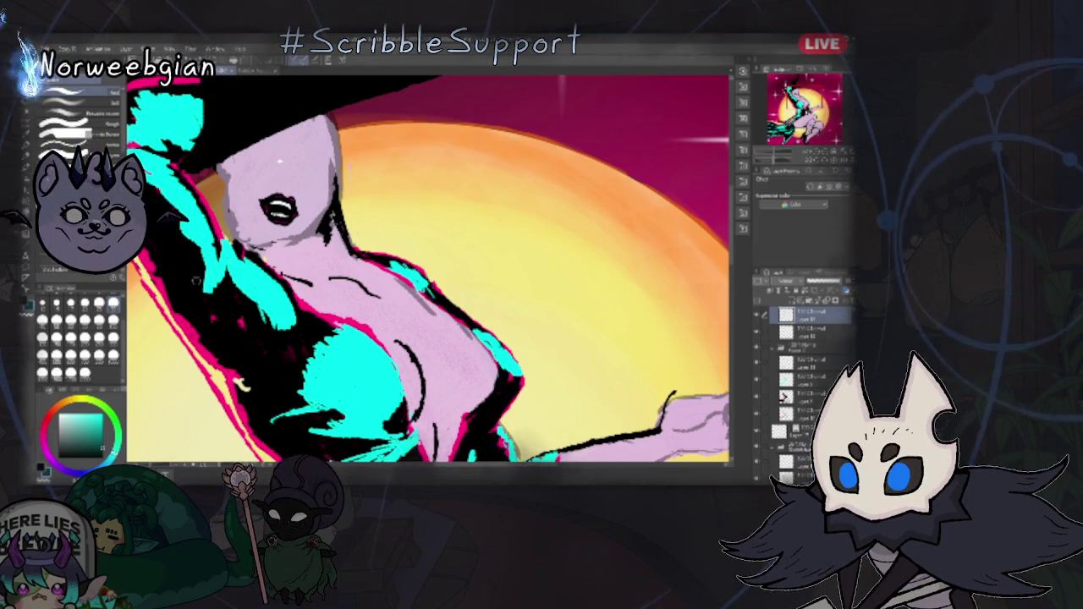
key(x)
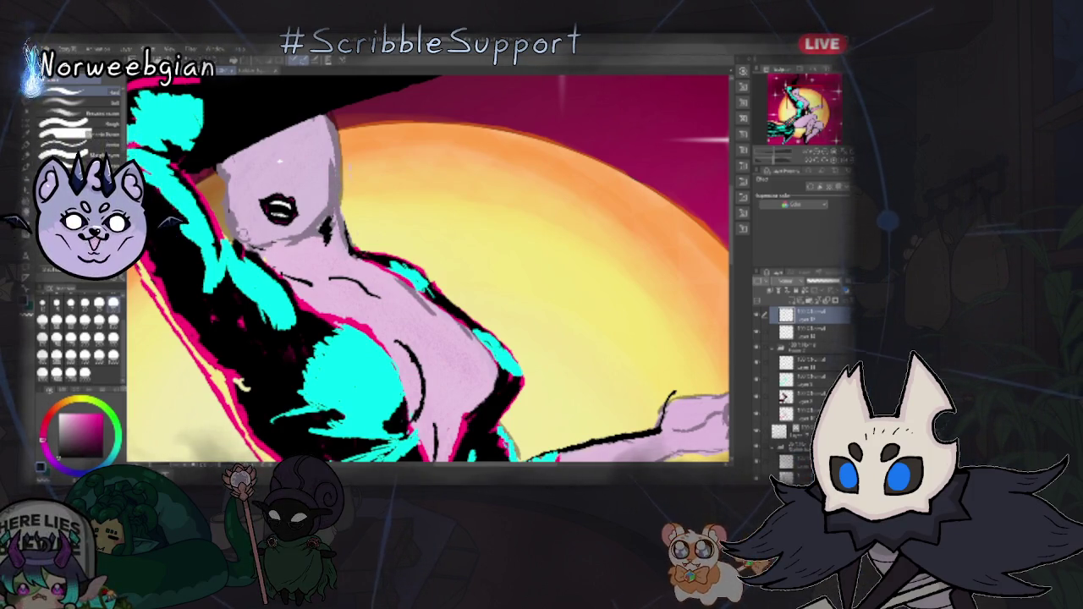
key(m)
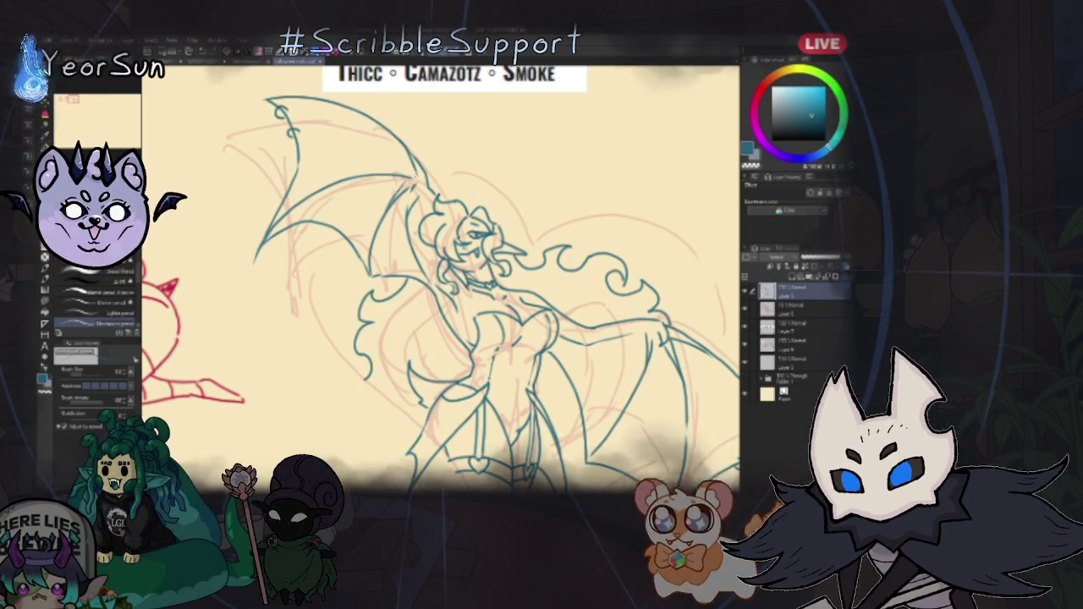
- Pan to show more of the wings and pick a bright cyan-green colour
drag(440, 280, 404, 188)
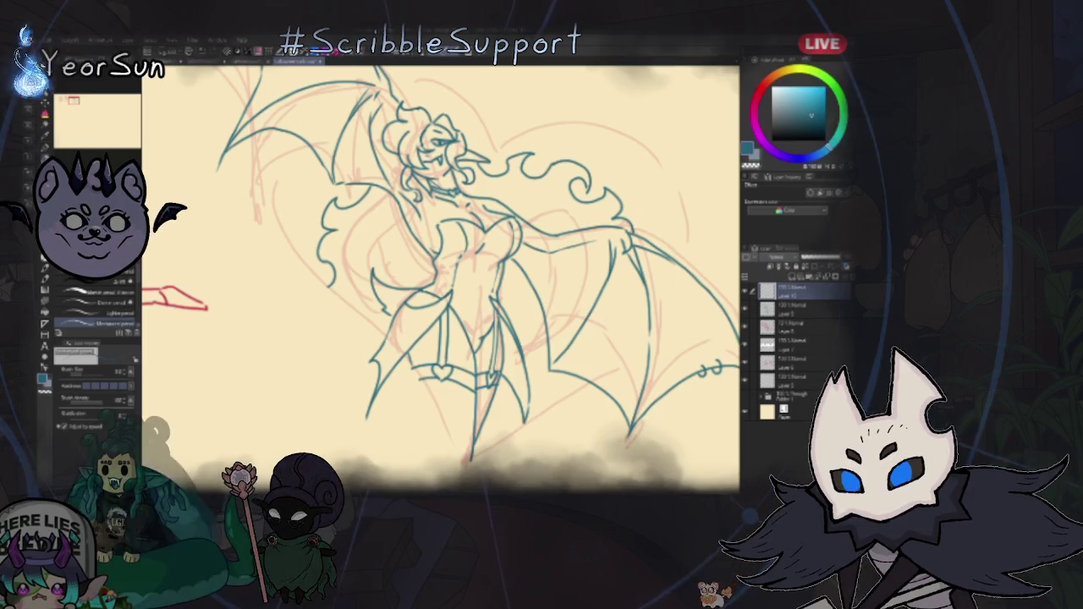
click(757, 106)
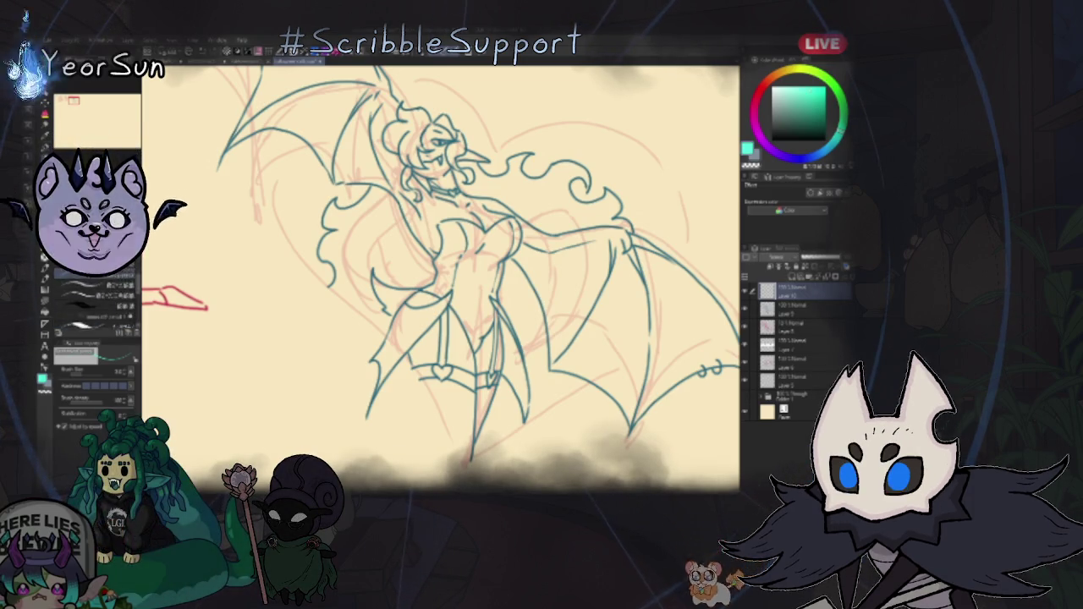
key(e)
key(p)
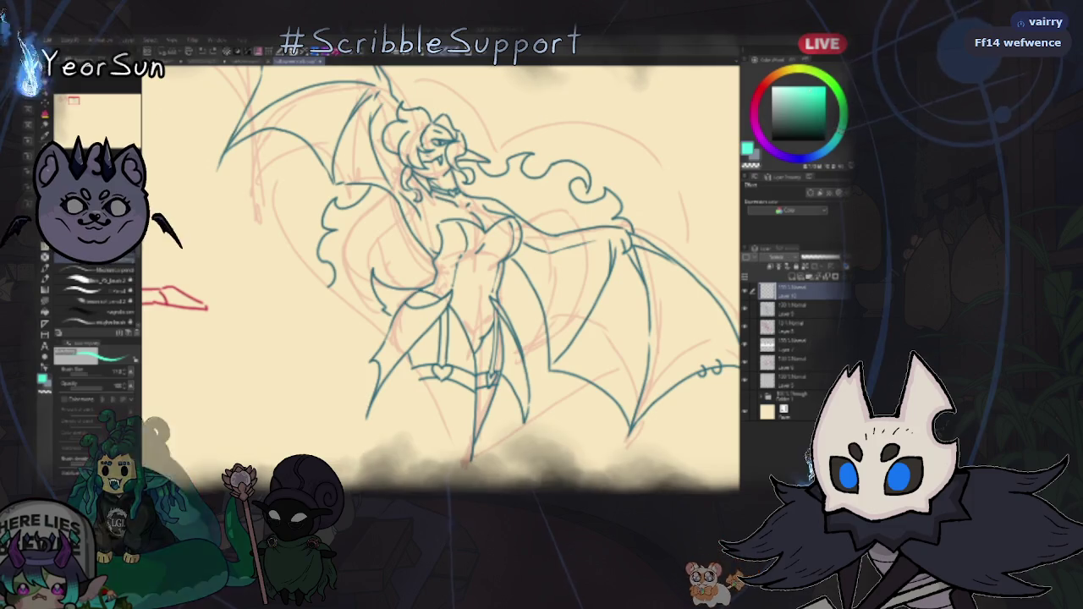
- Undo a cyan test stroke, then paint a broad mint-green stroke along the hair beside the face with a thick brush
drag(280, 225, 314, 279)
key(ctrl+z)
key(e)
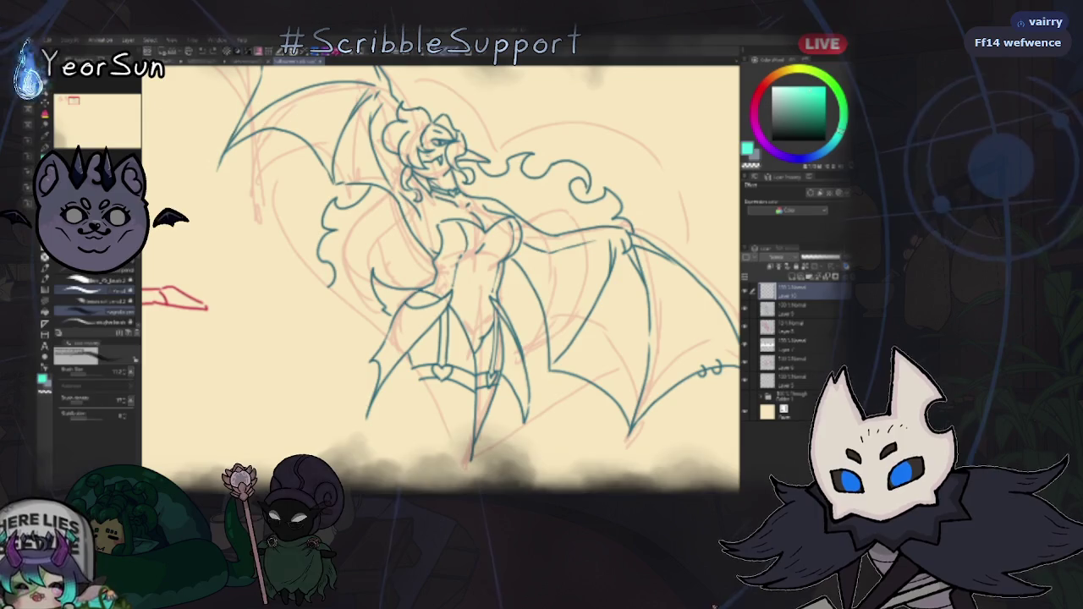
key(p)
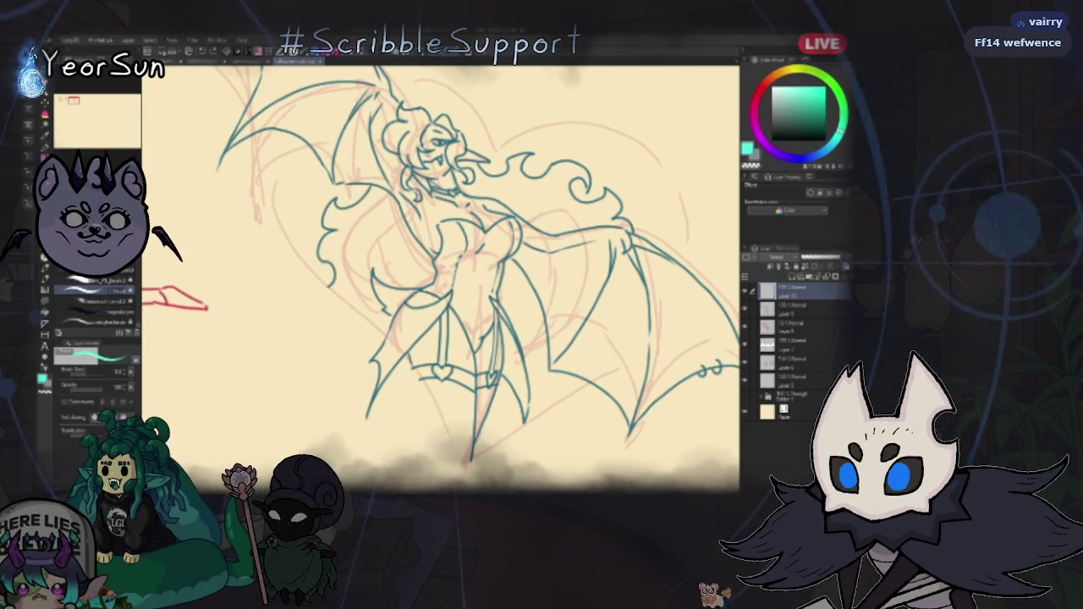
mouse_move(404, 159)
mouse_down()
mouse_move(398, 201)
mouse_move(366, 250)
mouse_move(398, 279)
mouse_move(436, 288)
mouse_up()
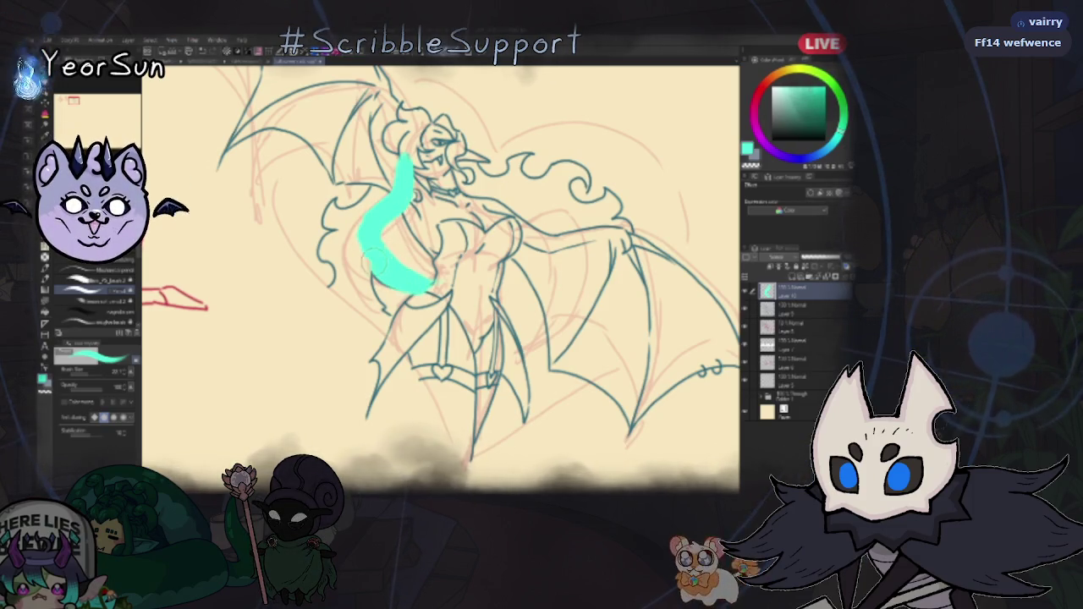
- Widen the cyan block down the left side and sweep a cyan arc along the right side
drag(373, 263, 407, 196)
mouse_move(512, 221)
mouse_down()
mouse_move(575, 222)
mouse_move(555, 301)
mouse_up()
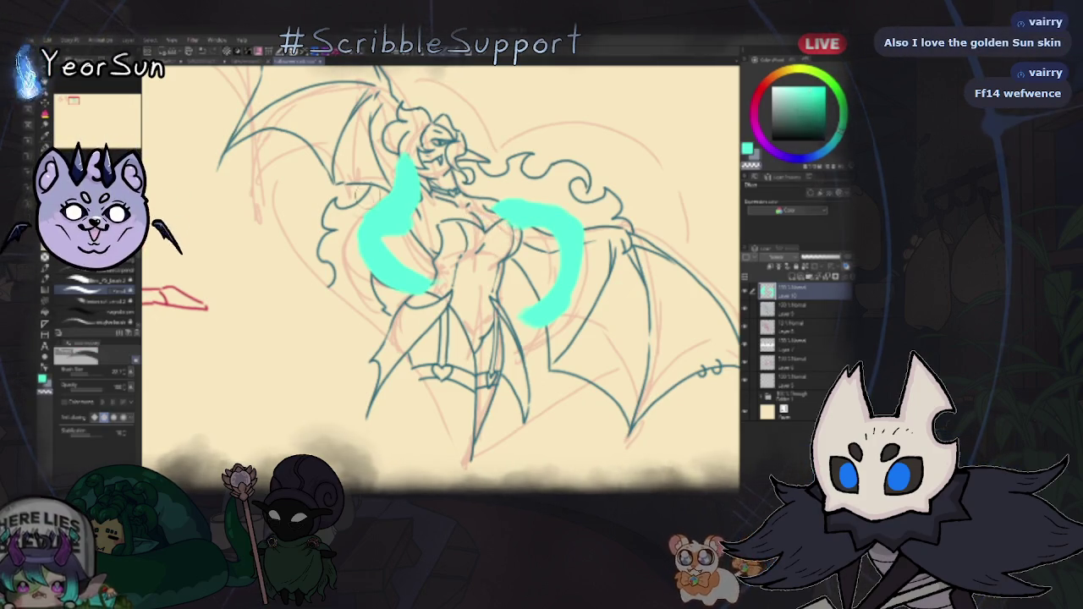
drag(348, 258, 362, 240)
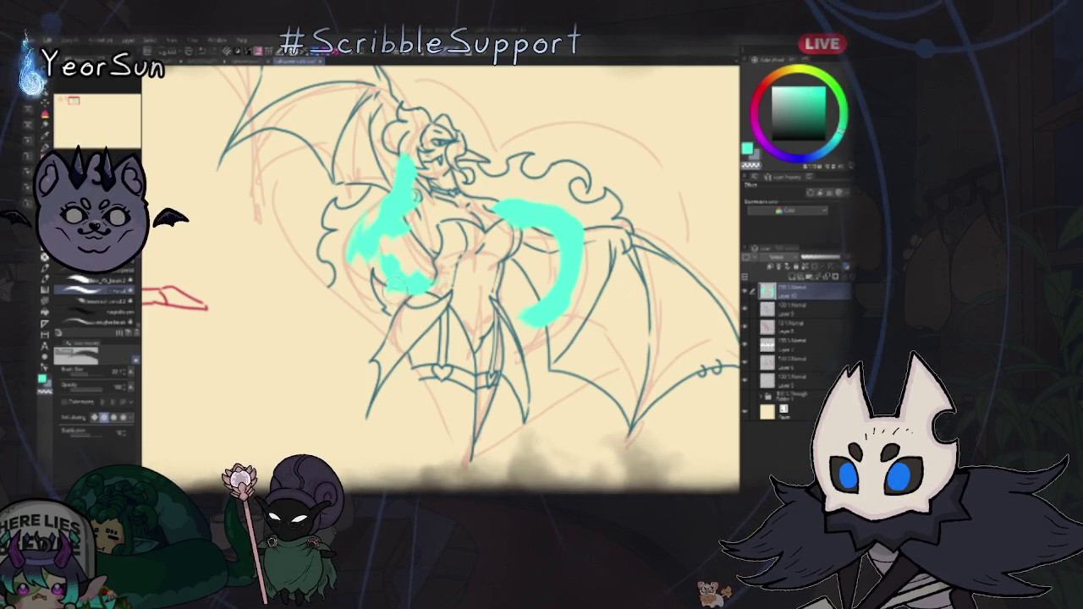
drag(385, 258, 419, 292)
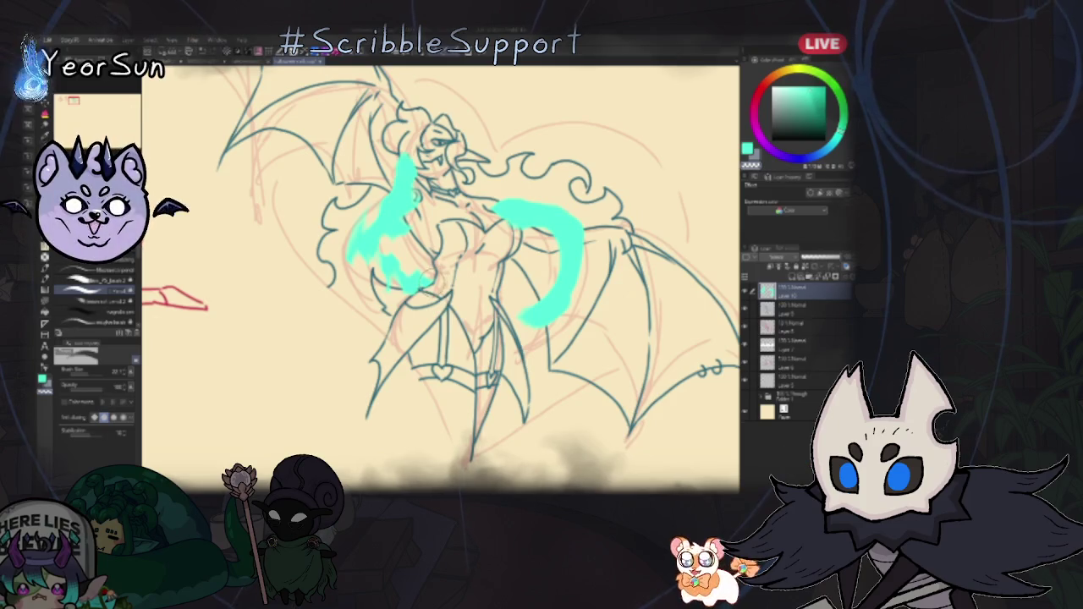
scroll(440, 271, right, 1)
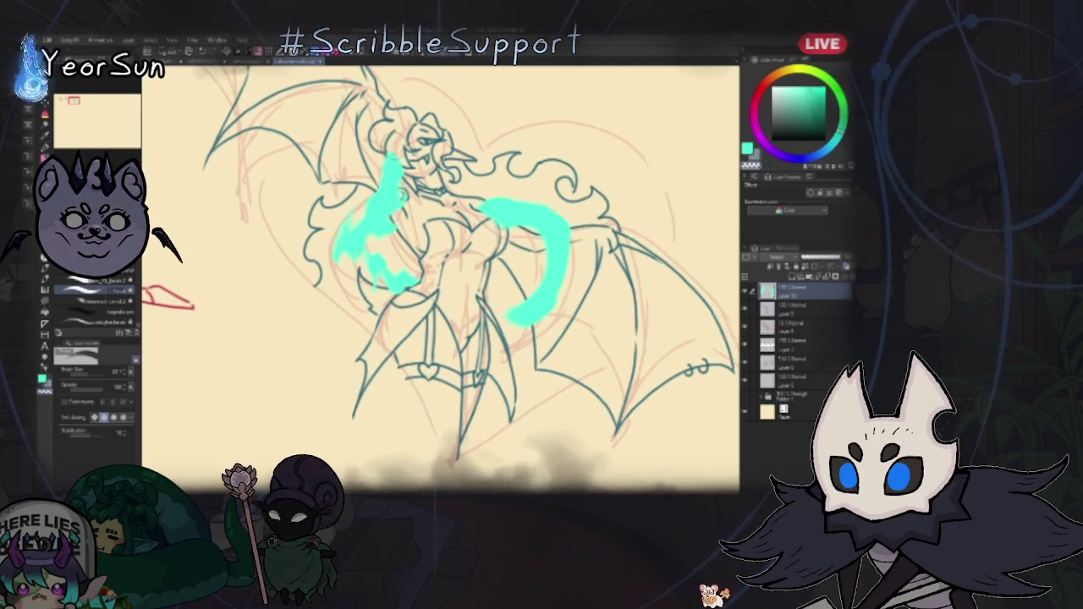
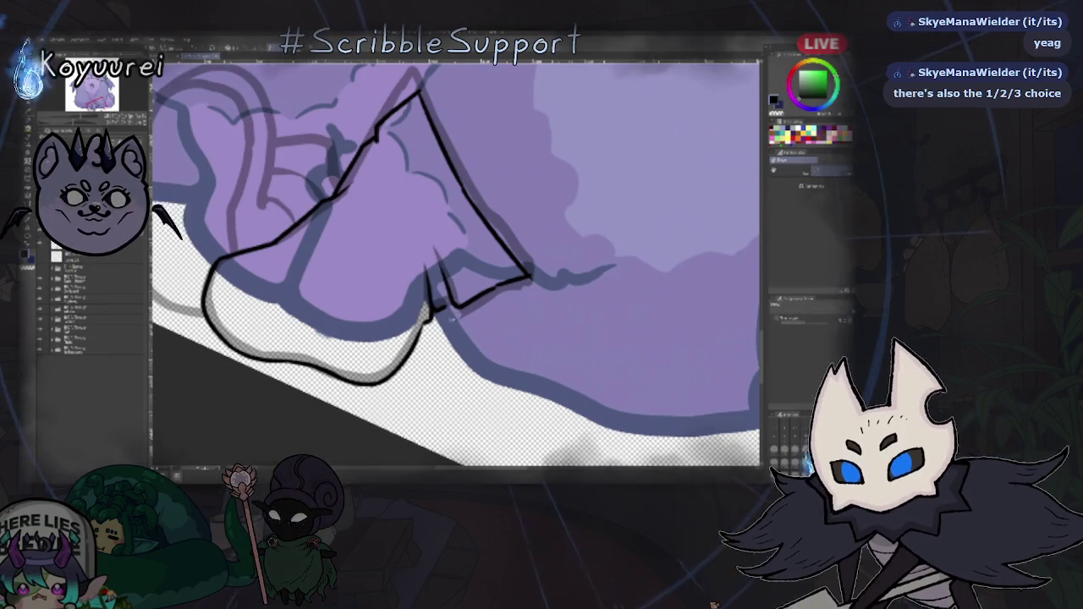
- Retrace the clawed paw's outline with a thicker black ink line
scroll(450, 292, up, 3)
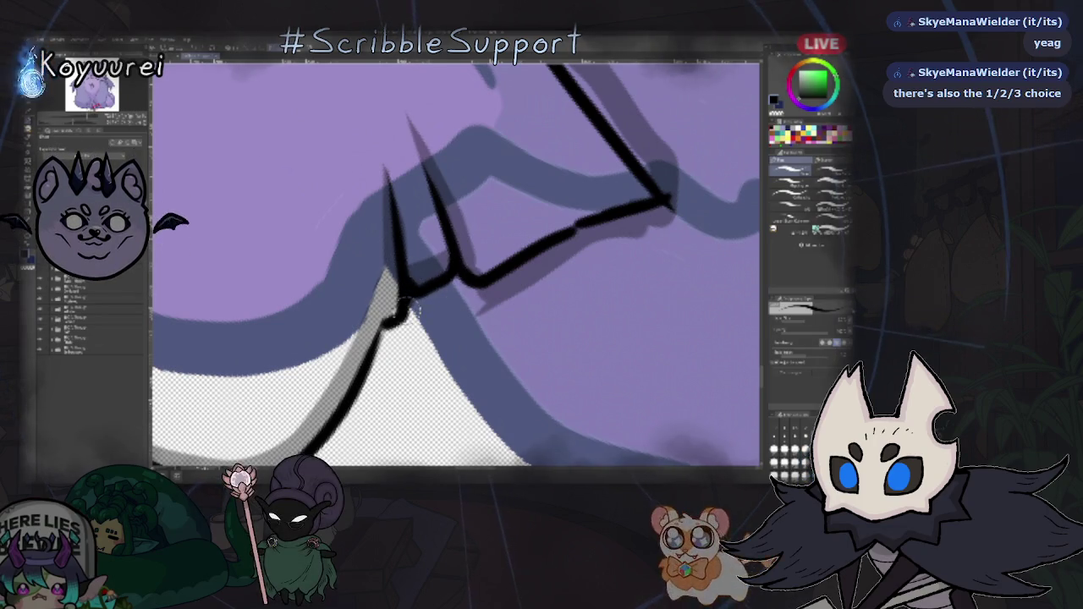
drag(479, 276, 603, 223)
scroll(647, 227, down, 2)
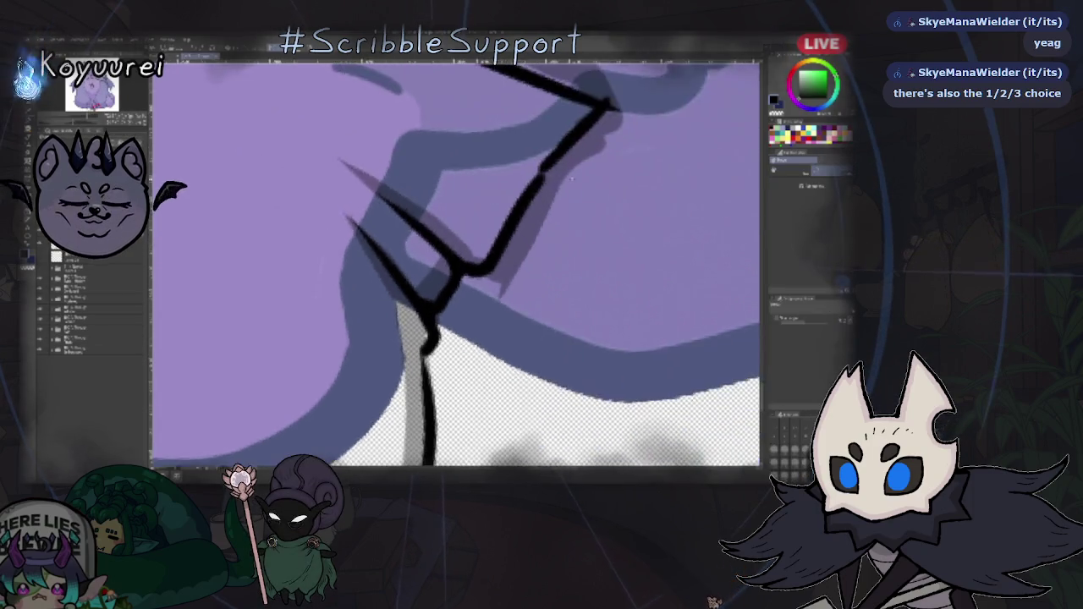
scroll(609, 207, down, 3)
scroll(548, 178, down, 2)
scroll(548, 177, up, 2)
scroll(542, 195, up, 2)
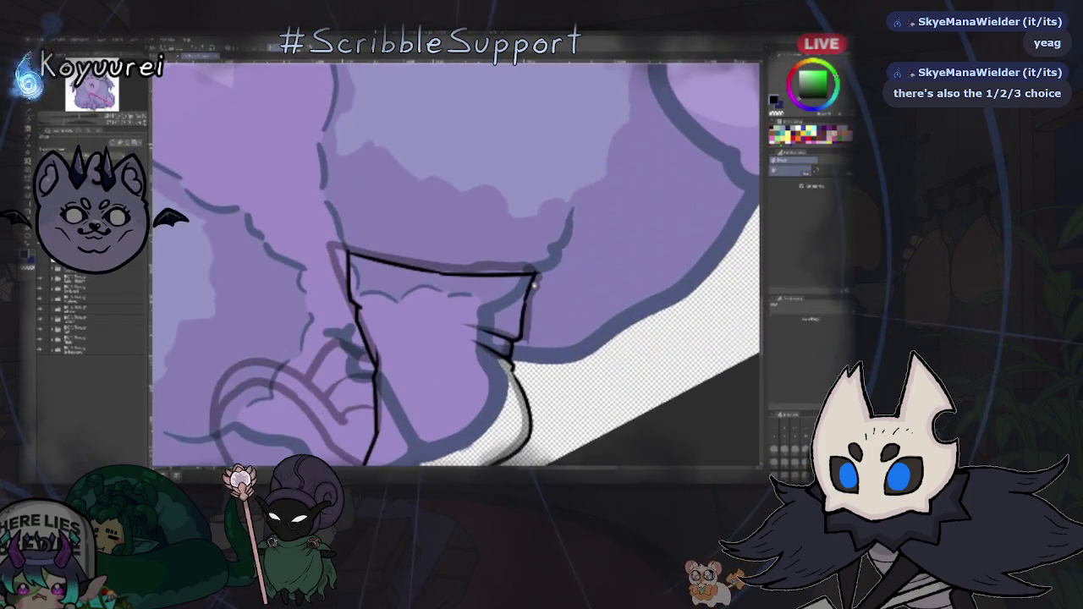
scroll(534, 216, up, 2)
scroll(530, 236, up, 2)
- Tidy the claw line by alternating between the eraser (E) and the pen (P)
key(e)
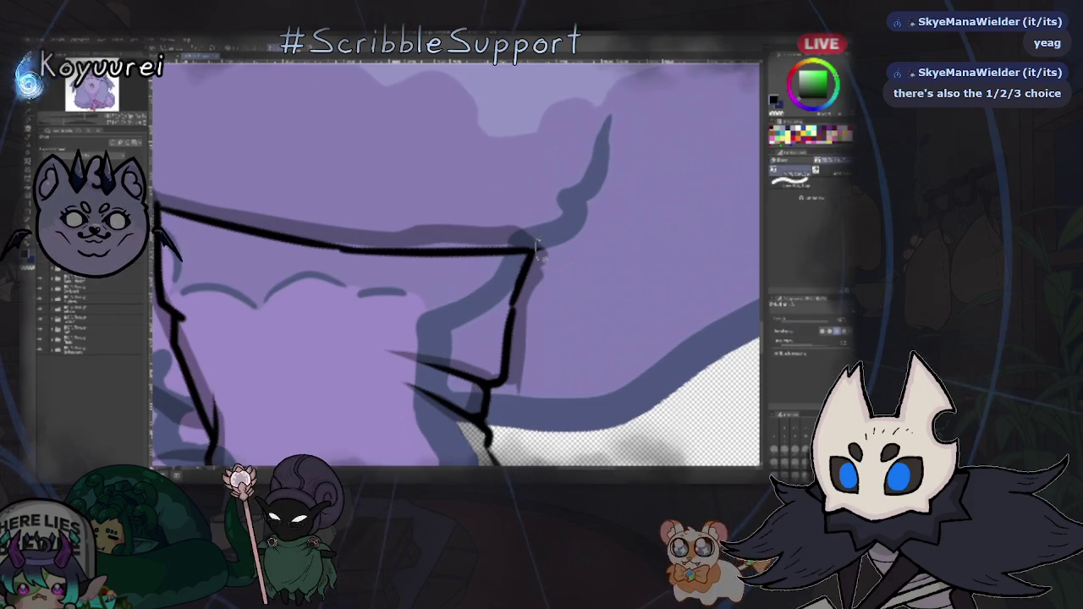
key(p)
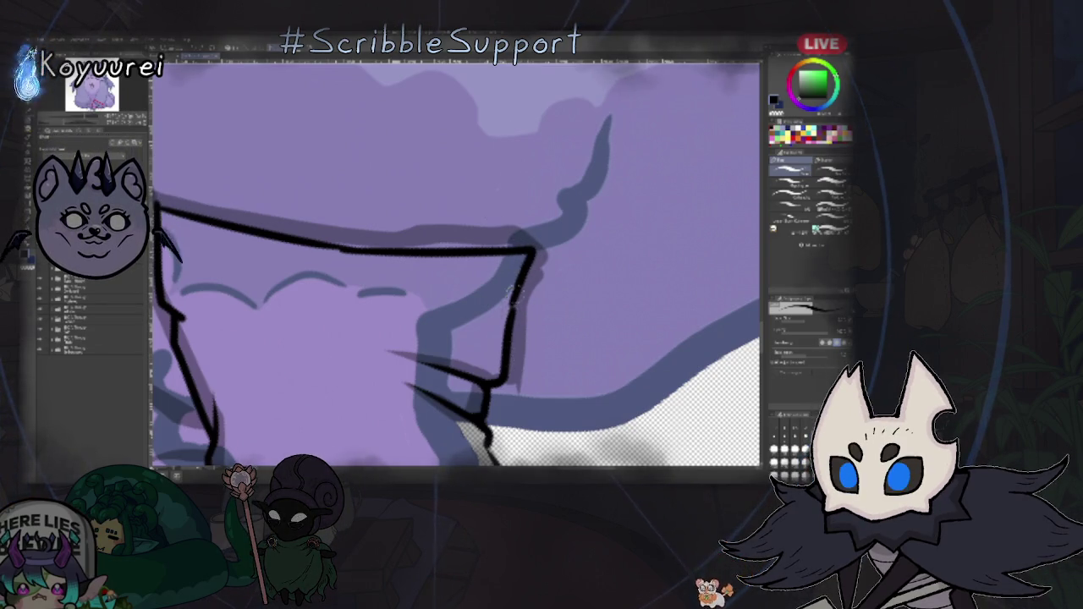
key(e)
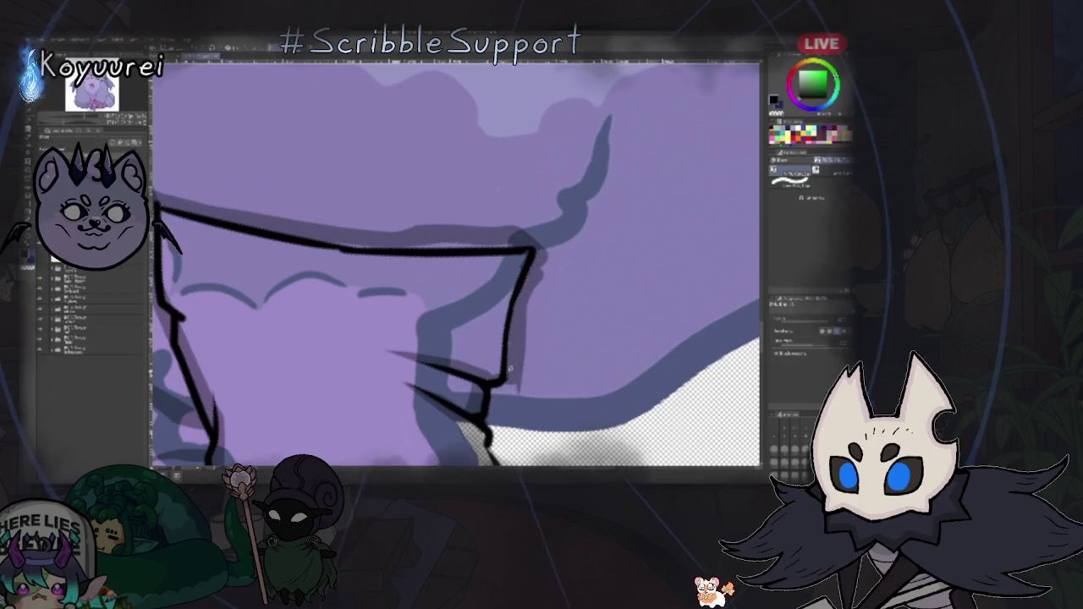
key(p)
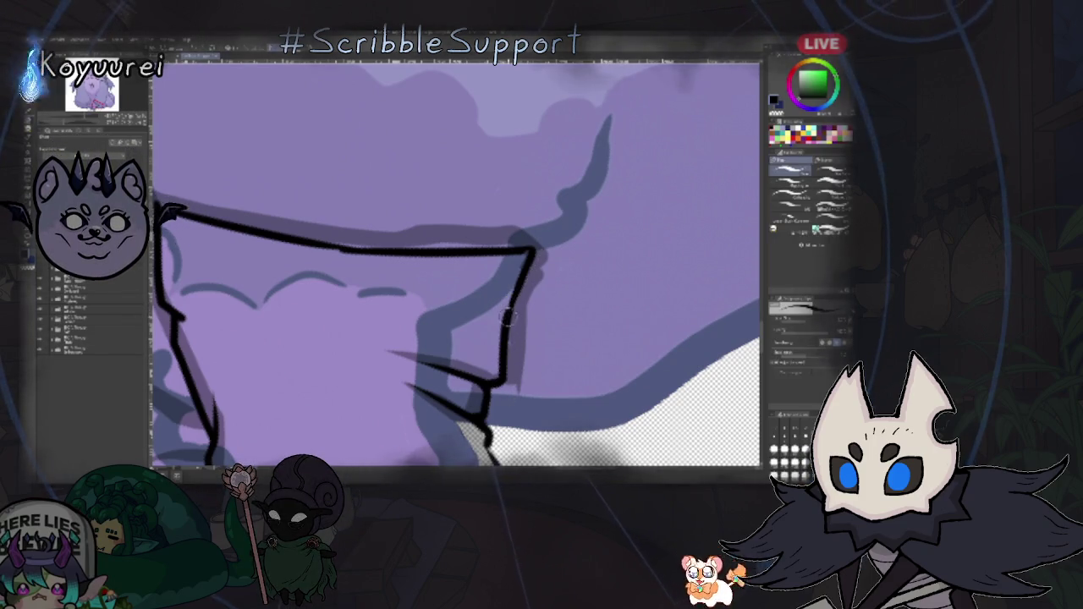
key(e)
mouse_move(533, 237)
mouse_down()
mouse_move(564, 313)
mouse_move(393, 284)
mouse_up()
key(p)
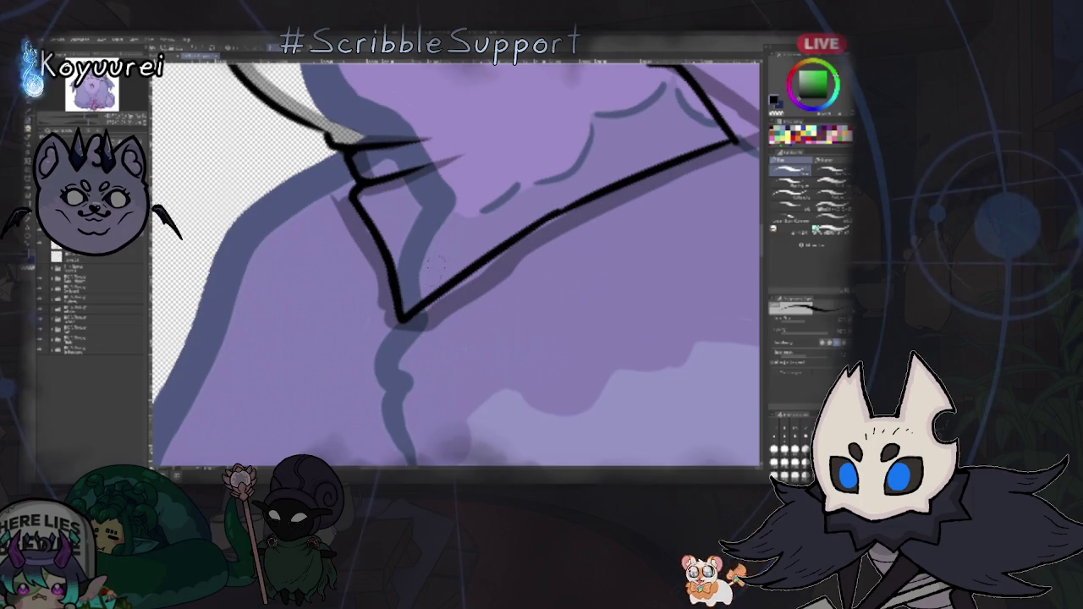
key(e)
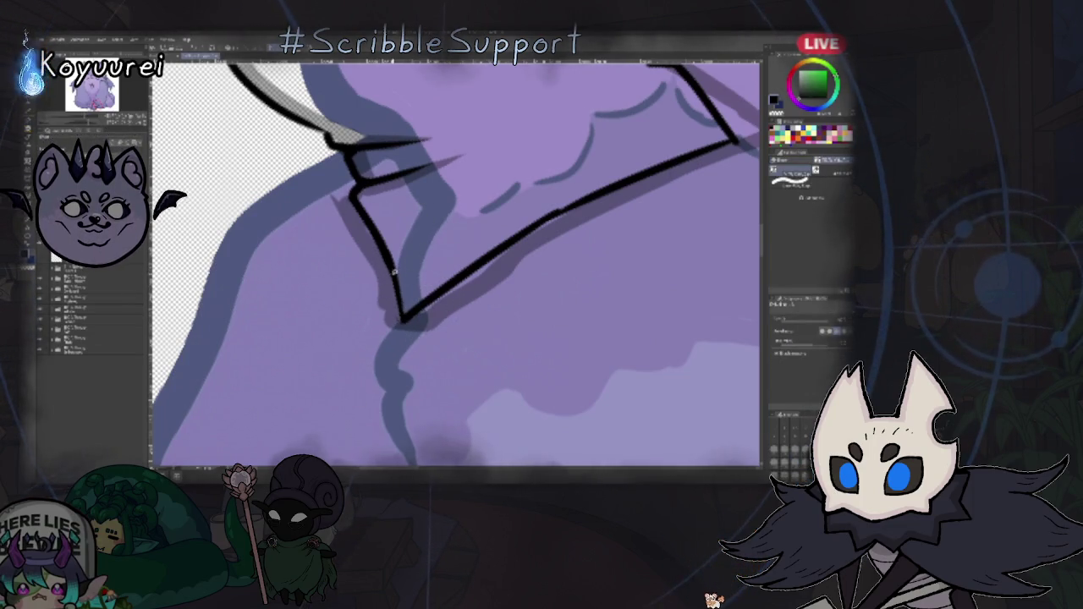
key(p)
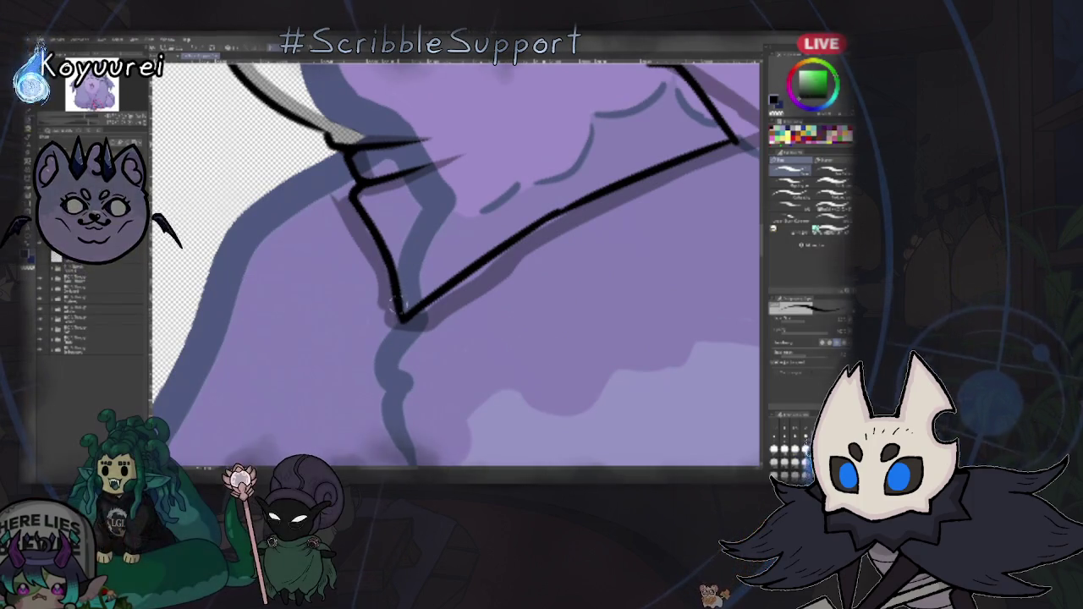
mouse_move(427, 274)
mouse_down()
mouse_move(578, 213)
mouse_move(480, 193)
mouse_up()
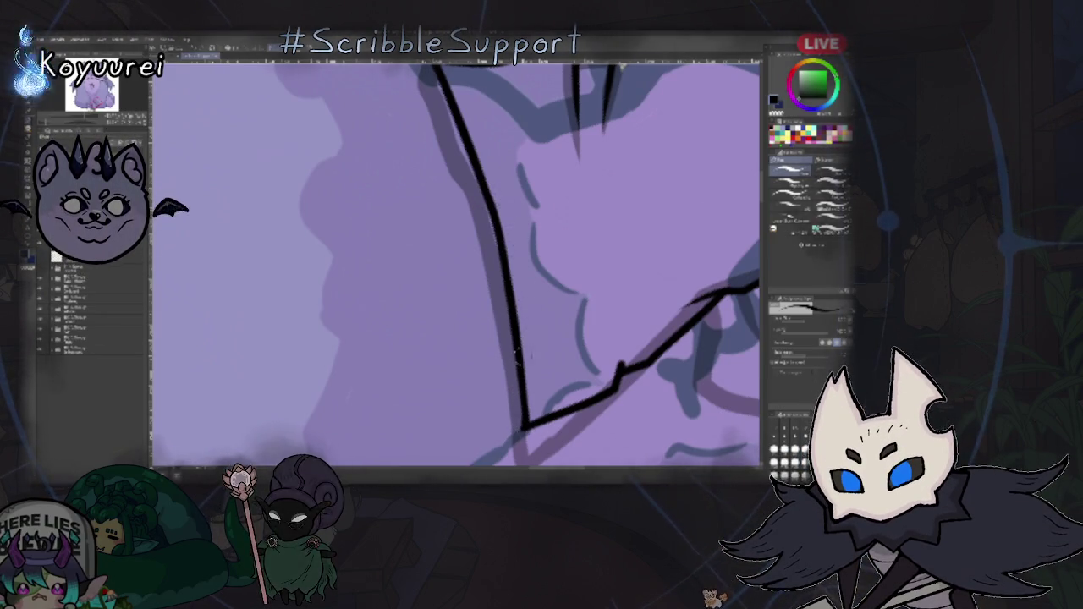
key(ctrl+0)
scroll(457, 406, up, 3)
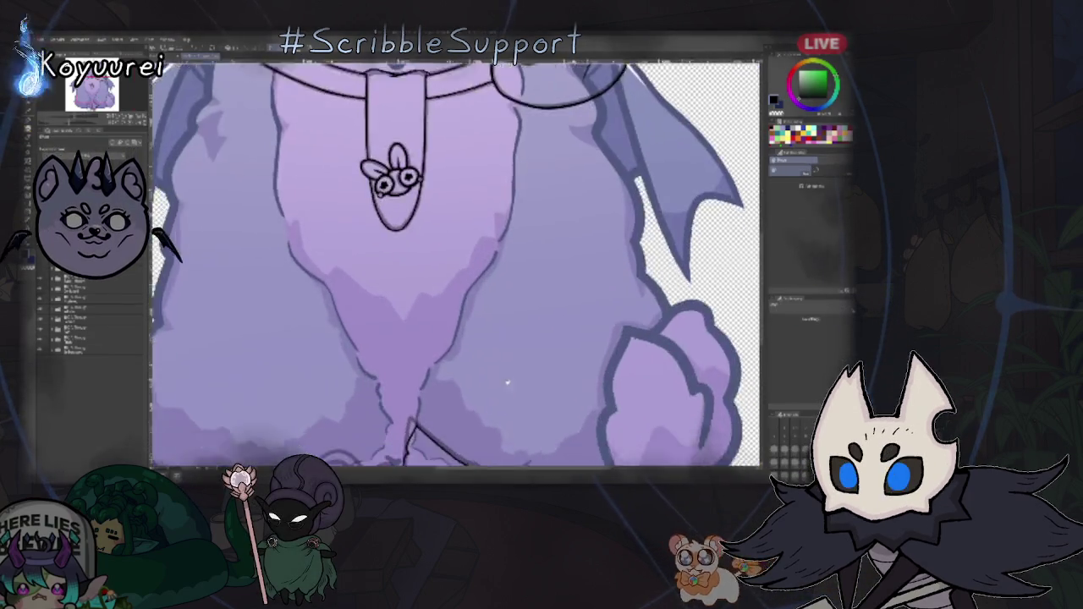
- Add a new blank layer on top and frame the feet with the inking brush
scroll(457, 407, up, 3)
key(ctrl+shift+n)
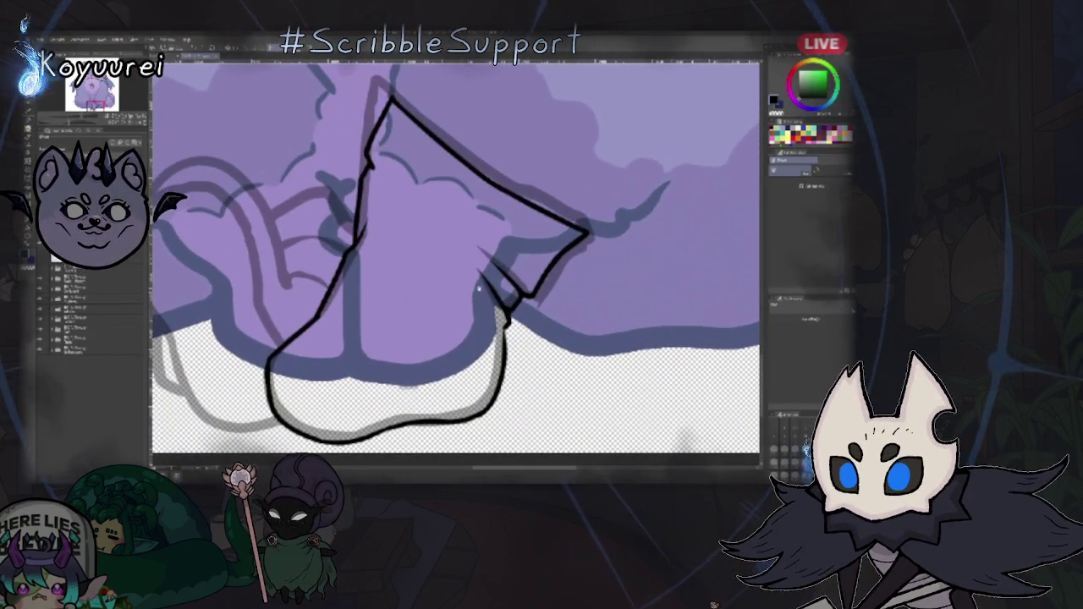
mouse_move(480, 272)
mouse_down()
mouse_move(525, 253)
mouse_move(457, 288)
mouse_up()
key(b)
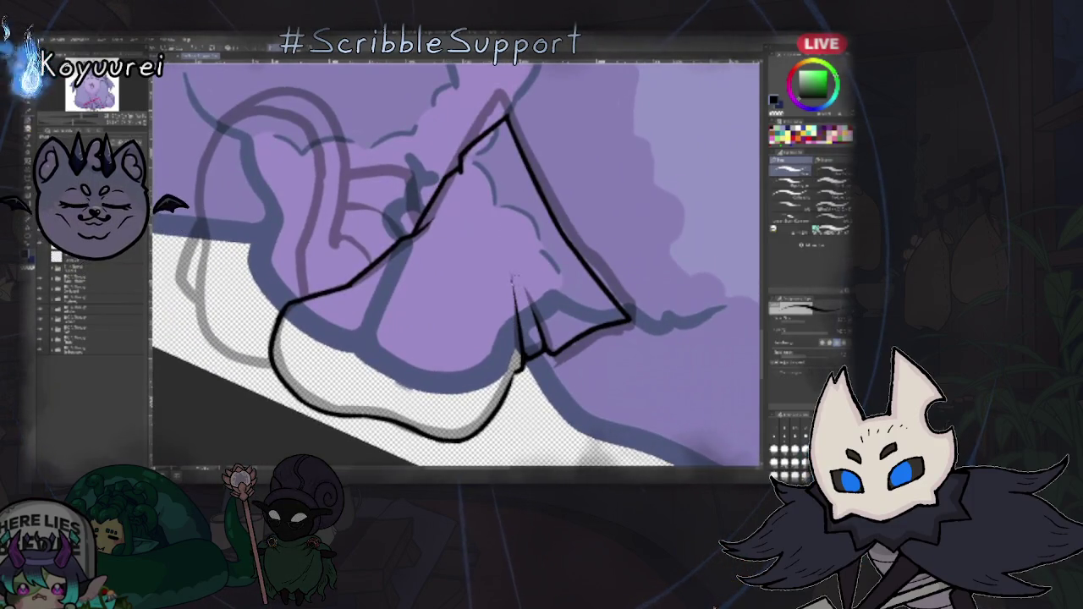
scroll(508, 339, up, 3)
drag(507, 339, 510, 207)
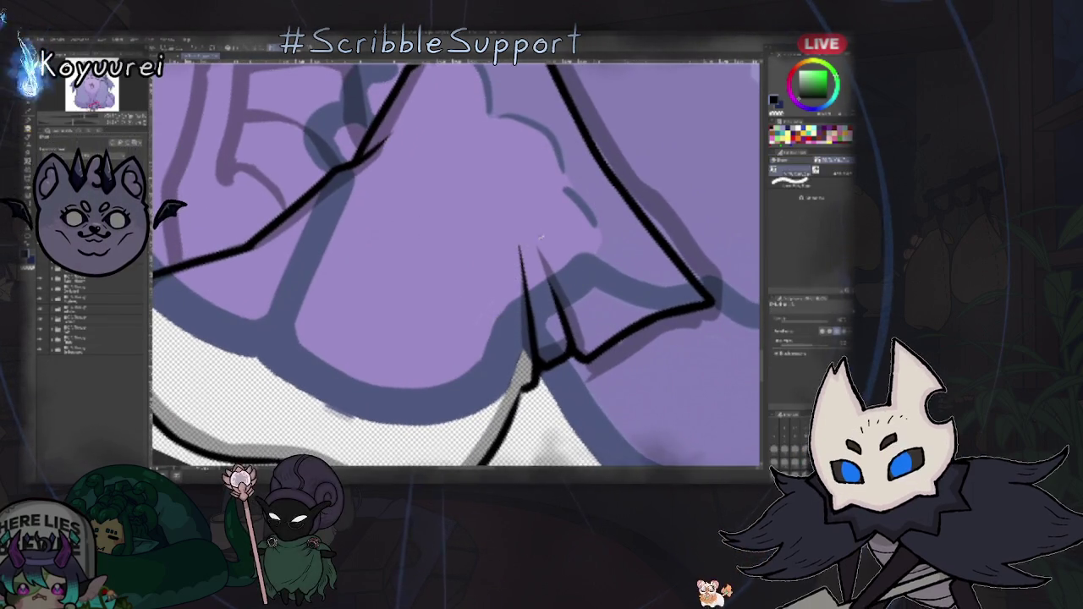
key(ctrl+0)
- Test a short ink stroke left of the foot, undo it, and draw a curved stroke
scroll(487, 385, up, 3)
scroll(474, 254, up, 2)
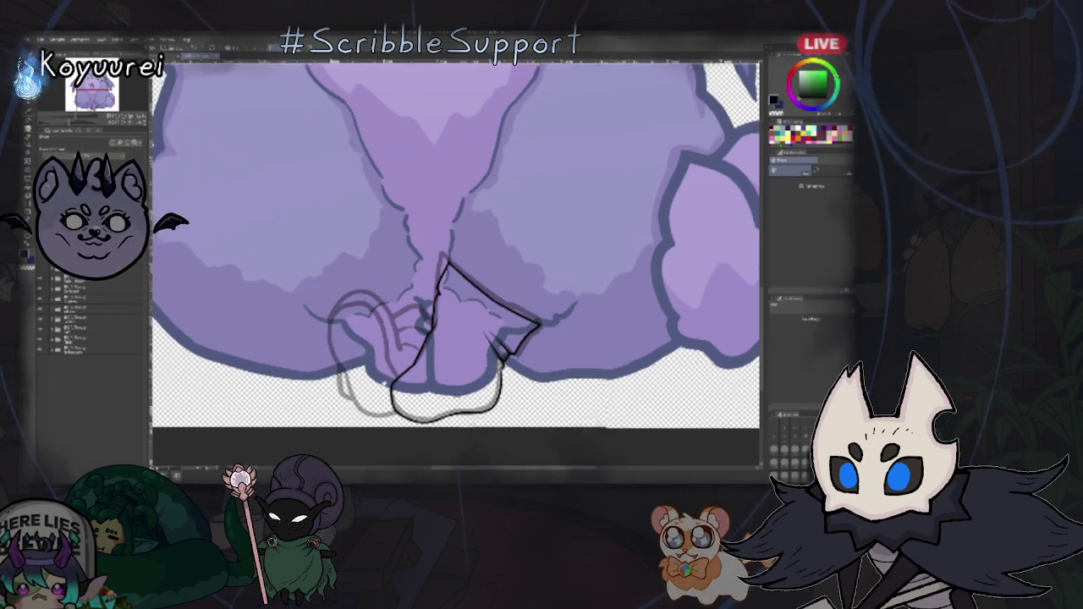
scroll(358, 212, up, 2)
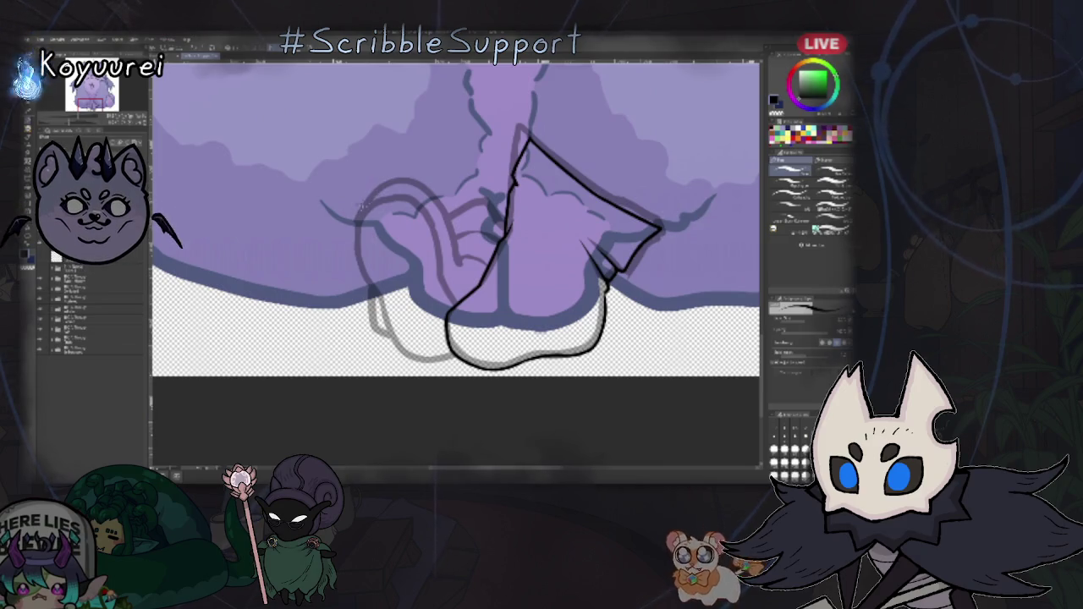
drag(377, 195, 359, 222)
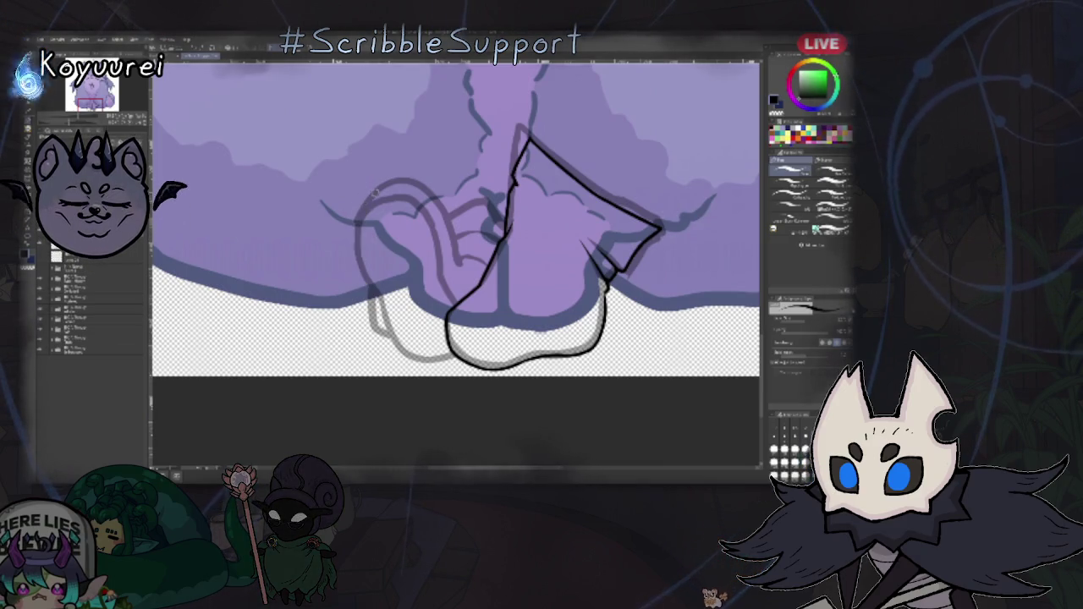
key(ctrl+z)
drag(386, 194, 372, 284)
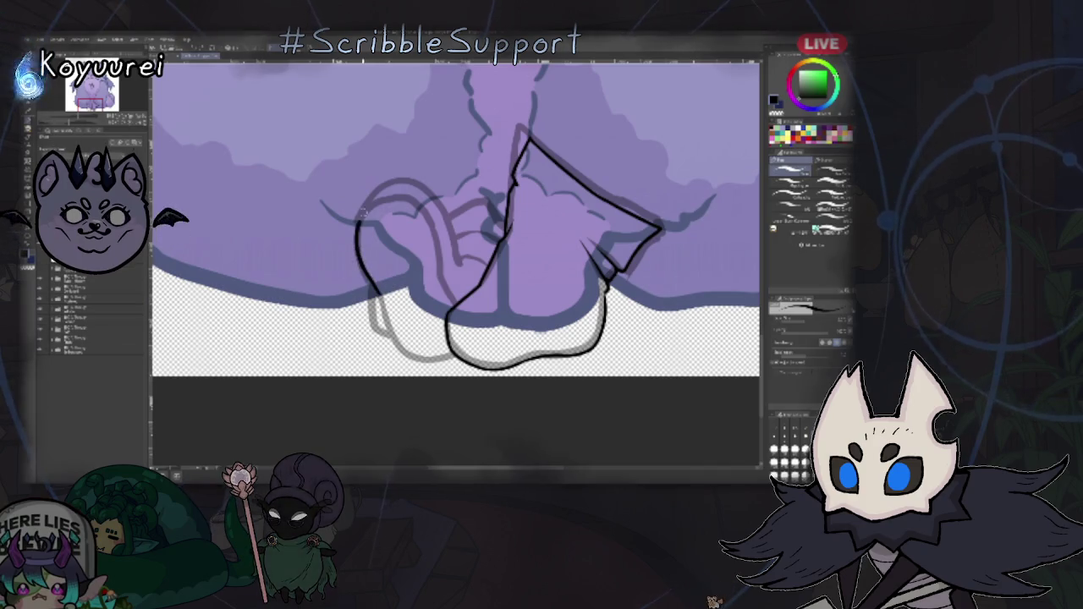
- Undo the curved stroke and zoom and rotate onto the loop beside the foot
key(ctrl+z)
mouse_move(337, 187)
mouse_down()
mouse_move(476, 251)
mouse_move(540, 179)
mouse_move(536, 292)
mouse_up()
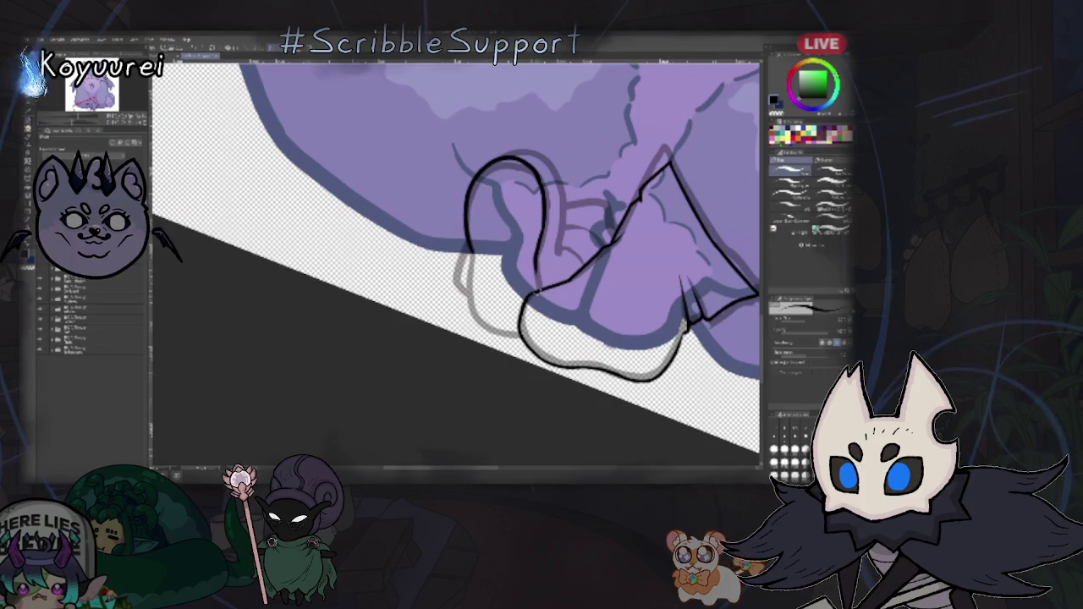
scroll(533, 292, up, 3)
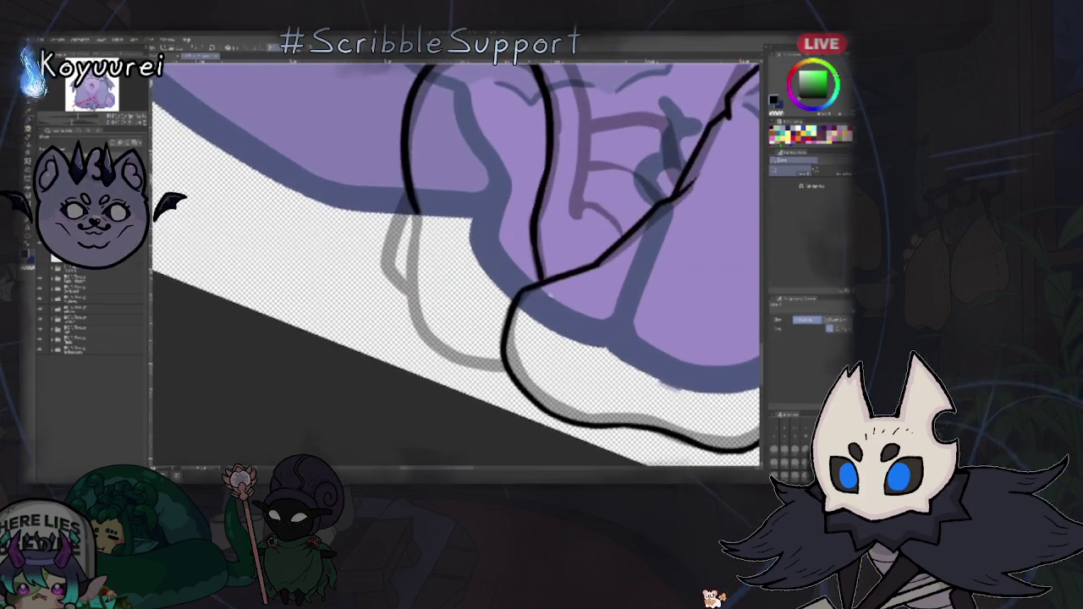
key(b)
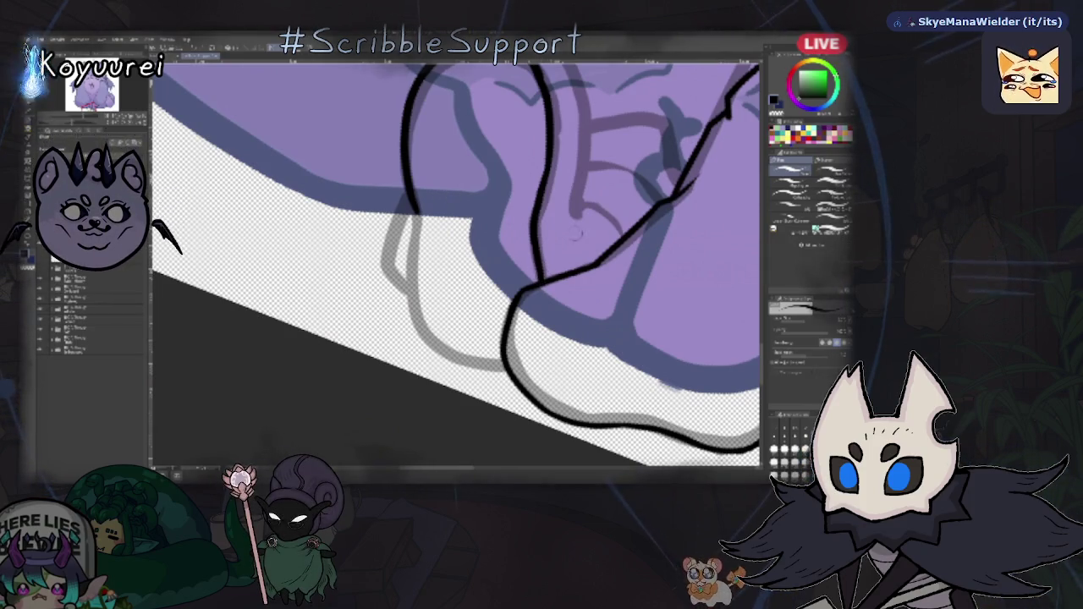
scroll(539, 216, up, 2)
key(b)
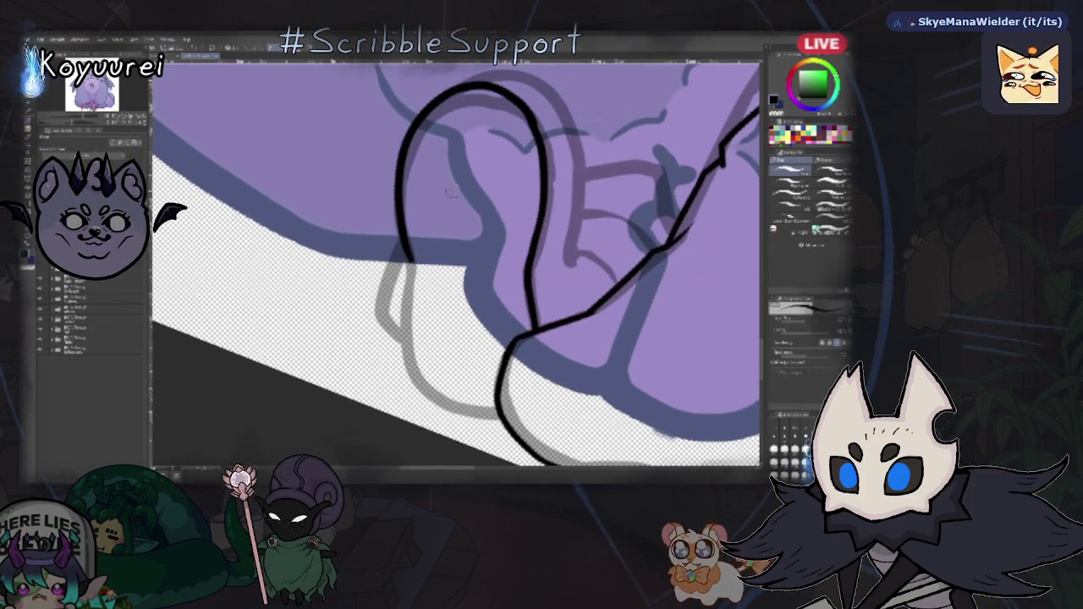
- Ink the loop's left outline downward over the grey sketch, then fit the drawing upright
drag(412, 256, 402, 318)
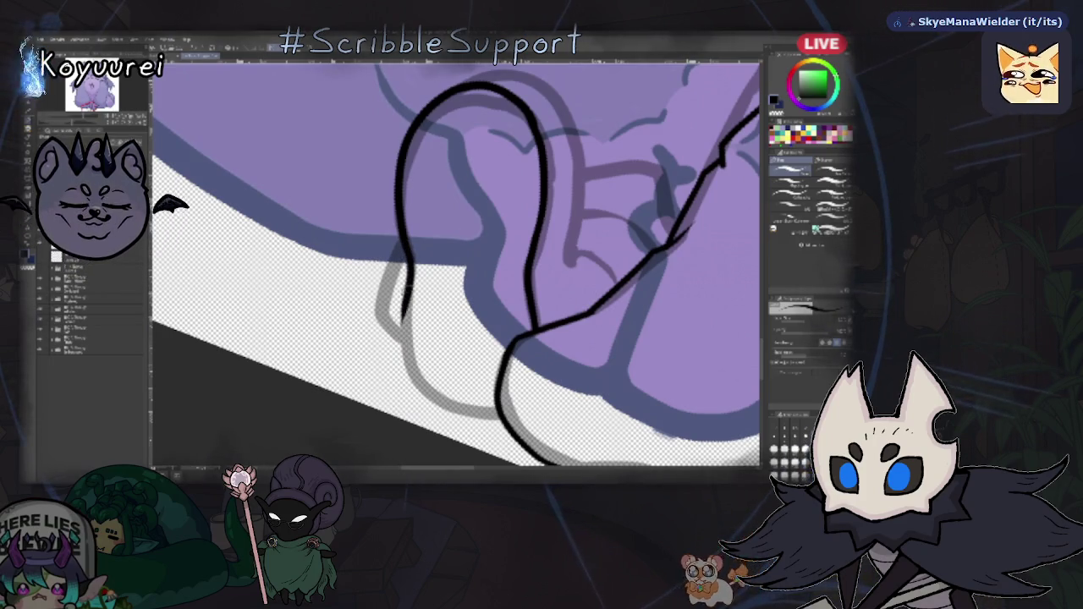
drag(412, 258, 401, 343)
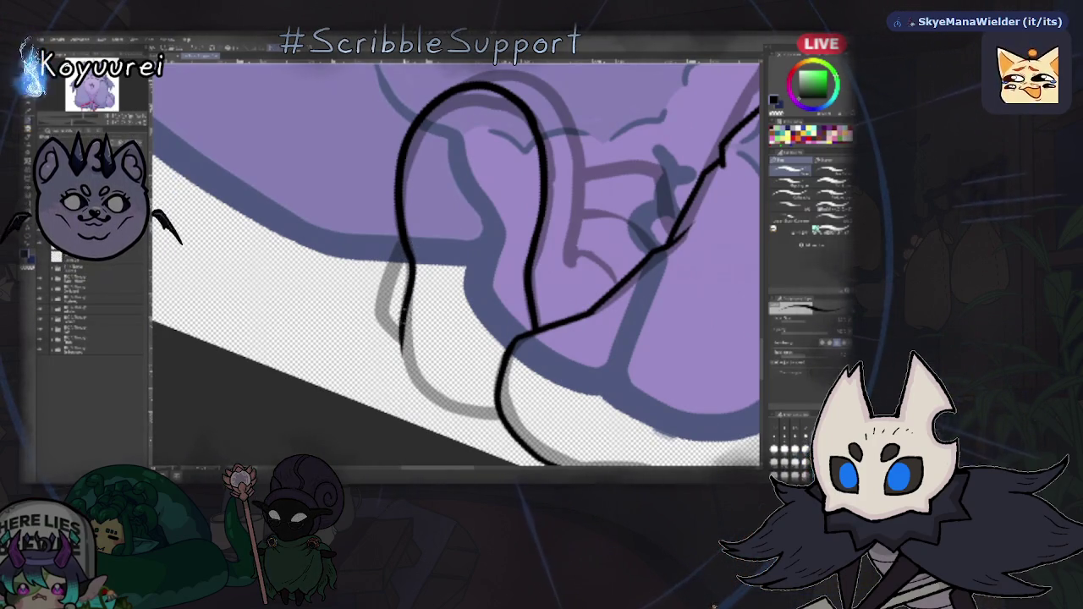
drag(542, 322, 512, 254)
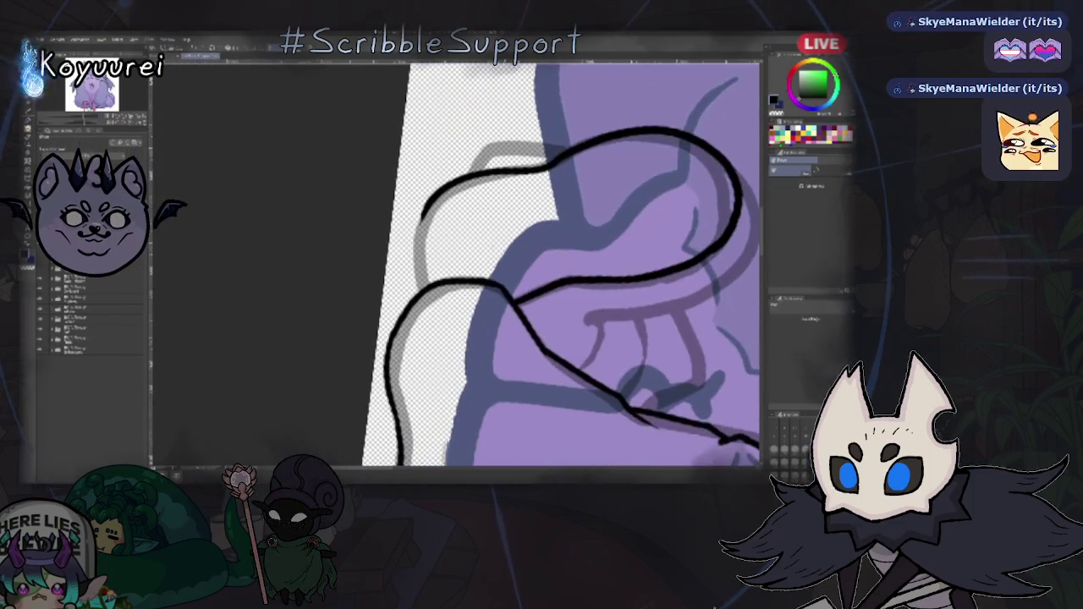
key(p)
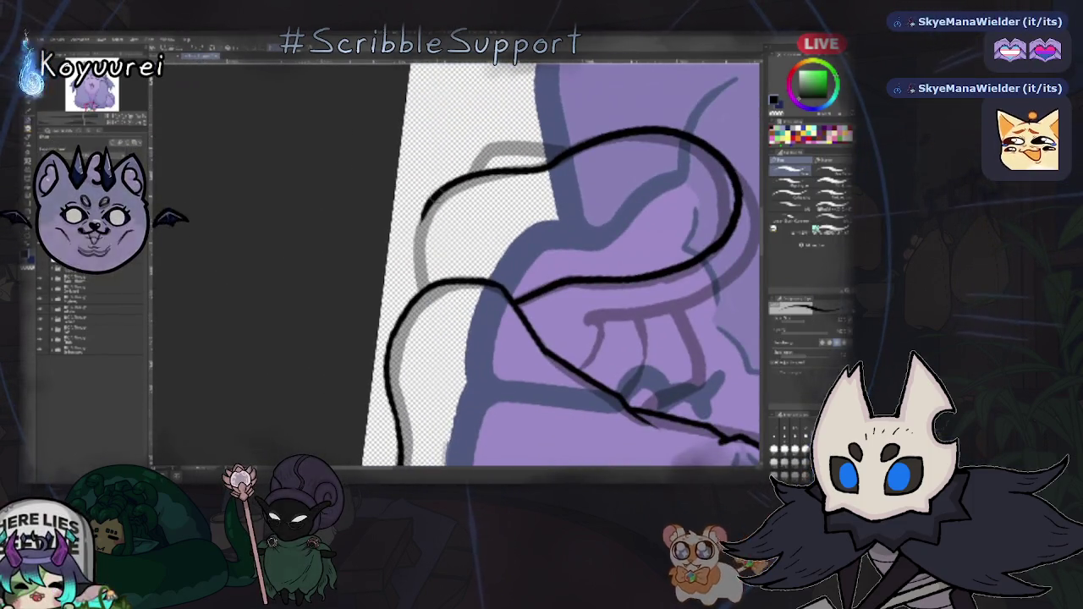
drag(423, 199, 416, 284)
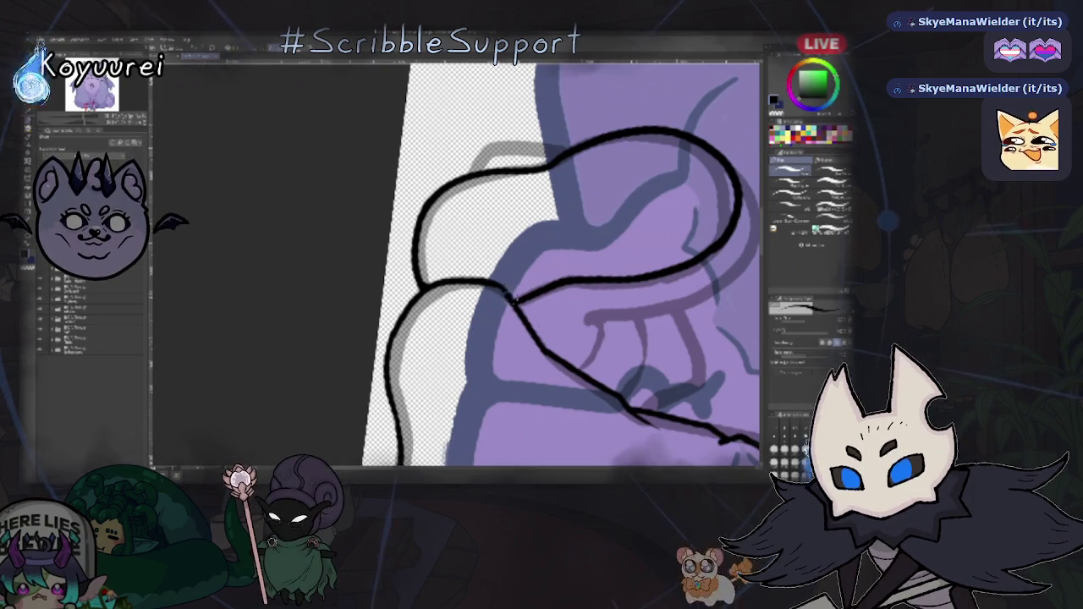
key(ctrl+0)
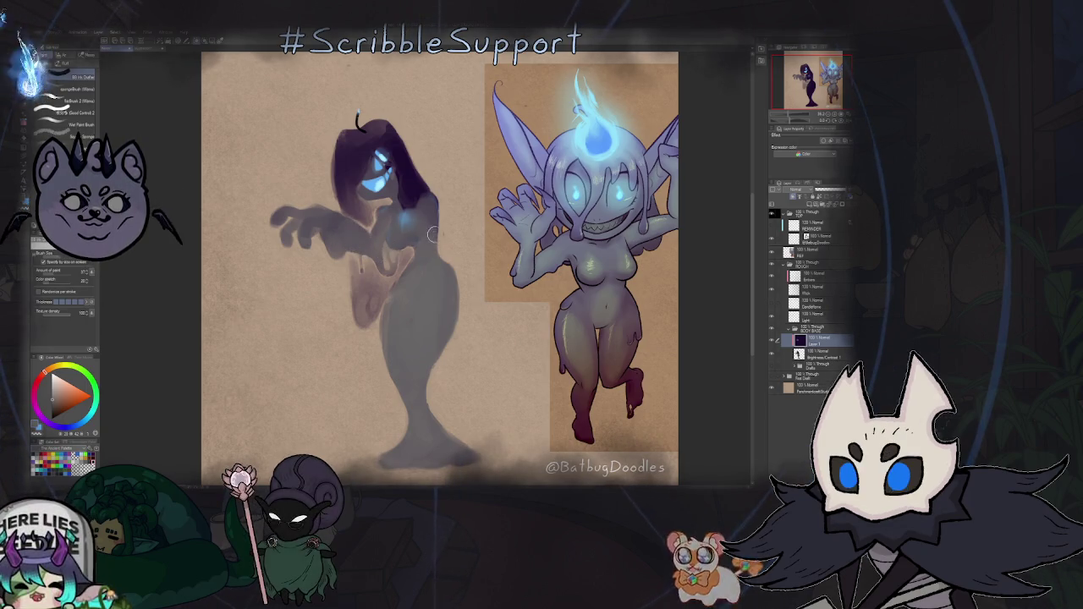
- Zoom out and reposition the view to frame the ghost's head
key(ctrl+minus)
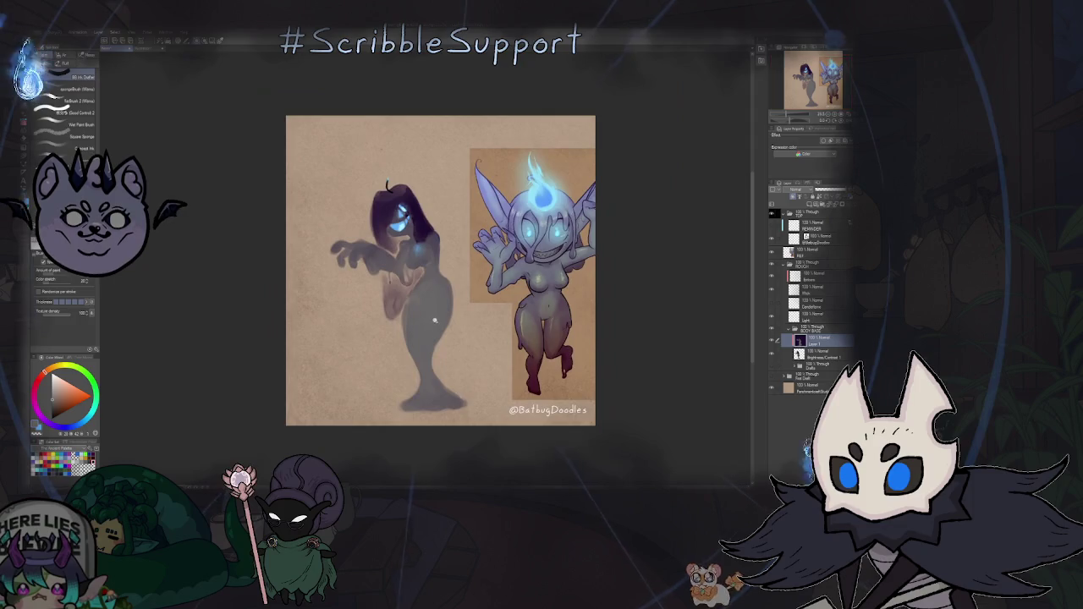
drag(434, 320, 425, 304)
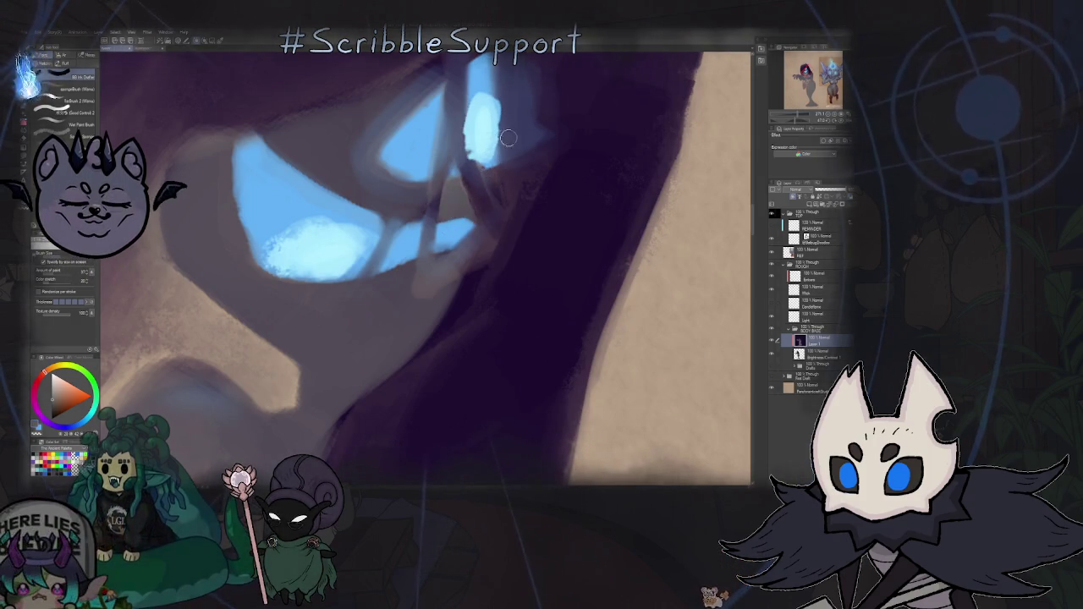
scroll(507, 138, down, 5)
scroll(390, 152, up, 5)
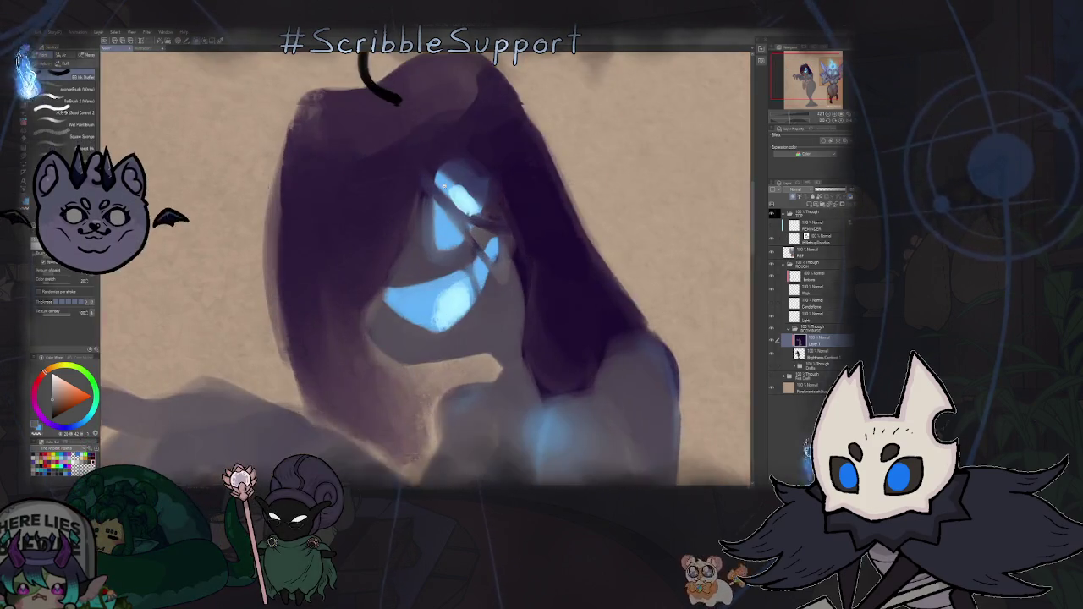
scroll(423, 182, up, 3)
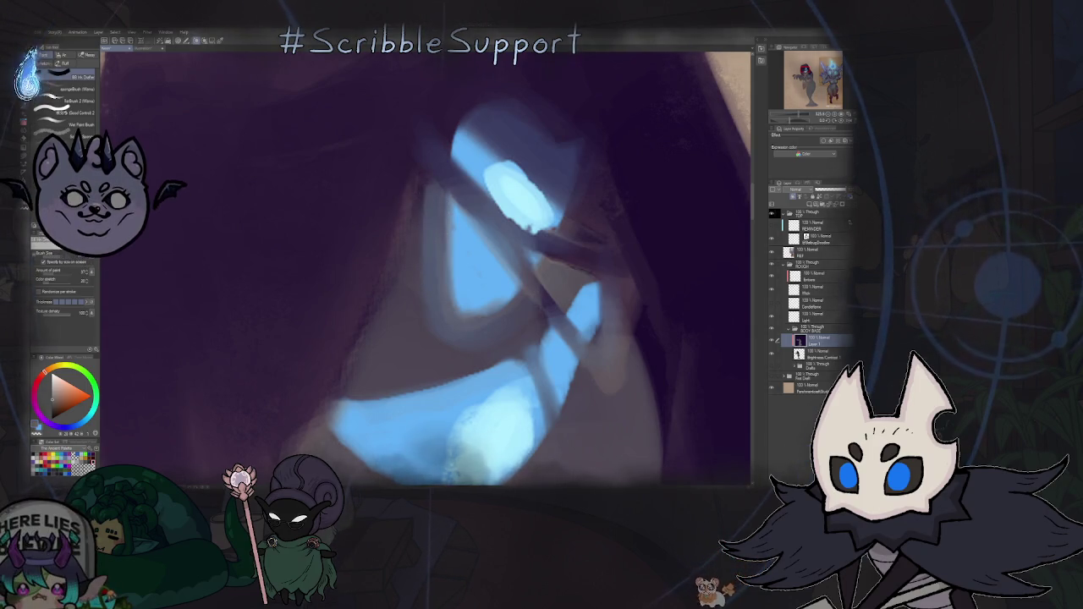
- Paint a lighter stroke along the head's left edge, then tilt the view about 30 degrees
drag(415, 235, 362, 353)
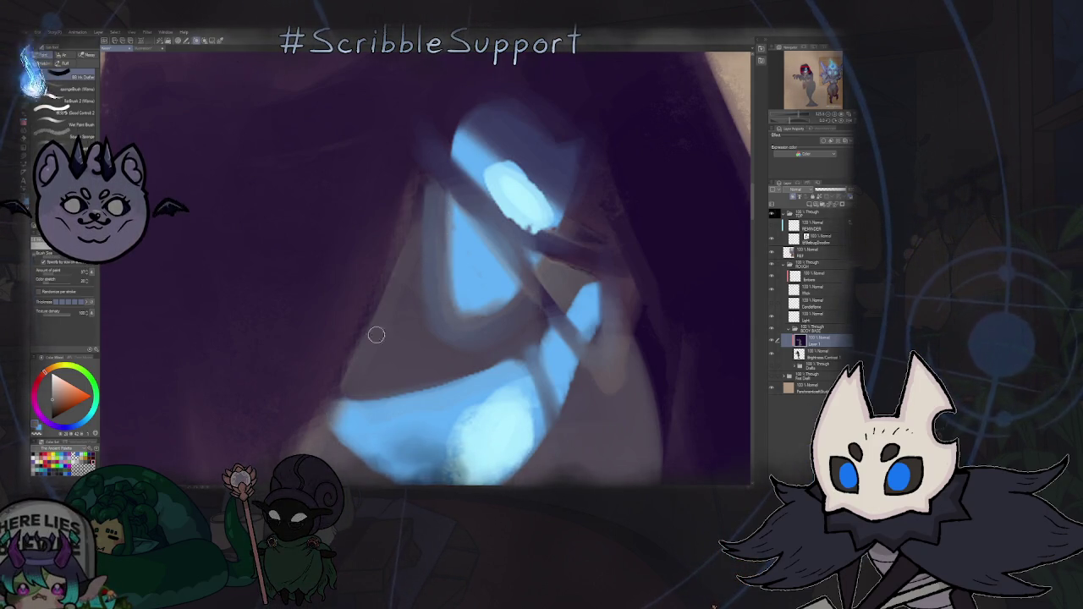
scroll(363, 354, down, 2)
scroll(372, 288, down, 2)
scroll(373, 288, down, 1)
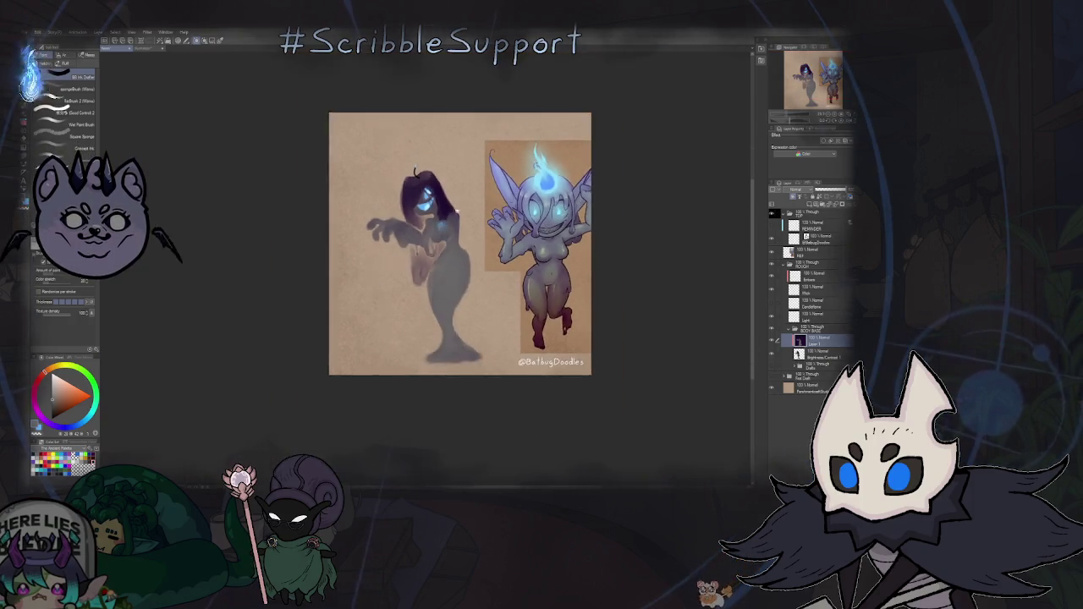
scroll(455, 207, up, 5)
scroll(455, 207, down, 2)
drag(455, 207, 486, 235)
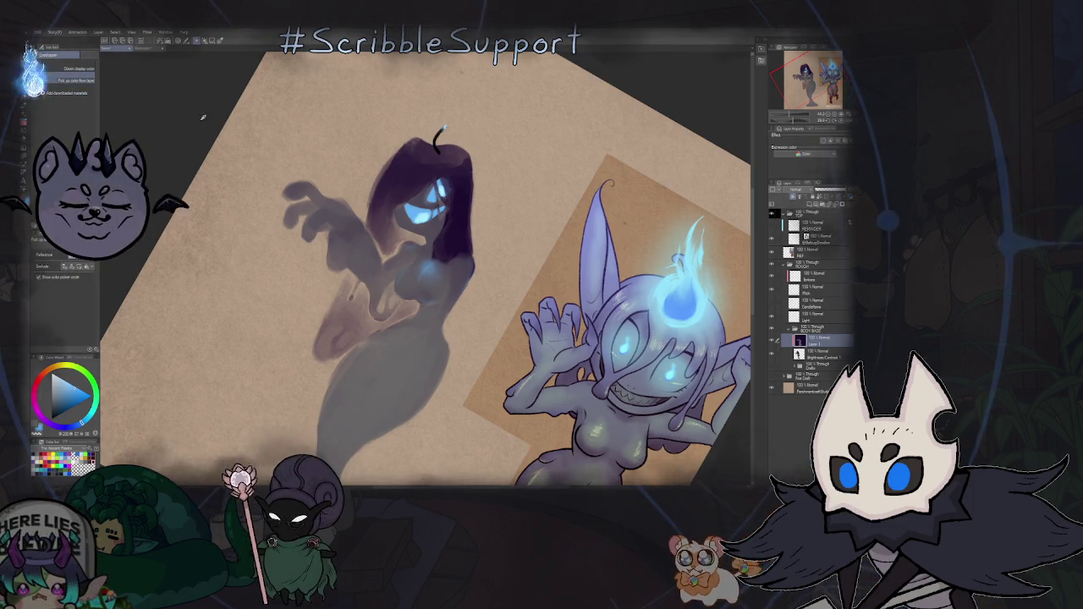
- Sample the ghost hair's dark purple, reset the view upright, and add a layer above Layer 1
click(461, 212)
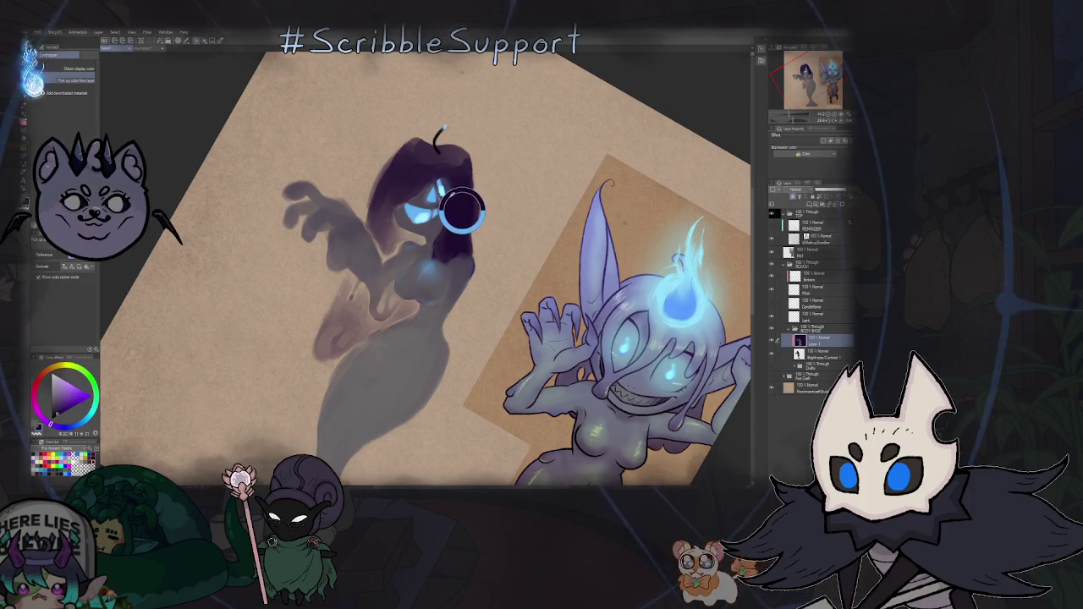
key(ctrl+alt+0)
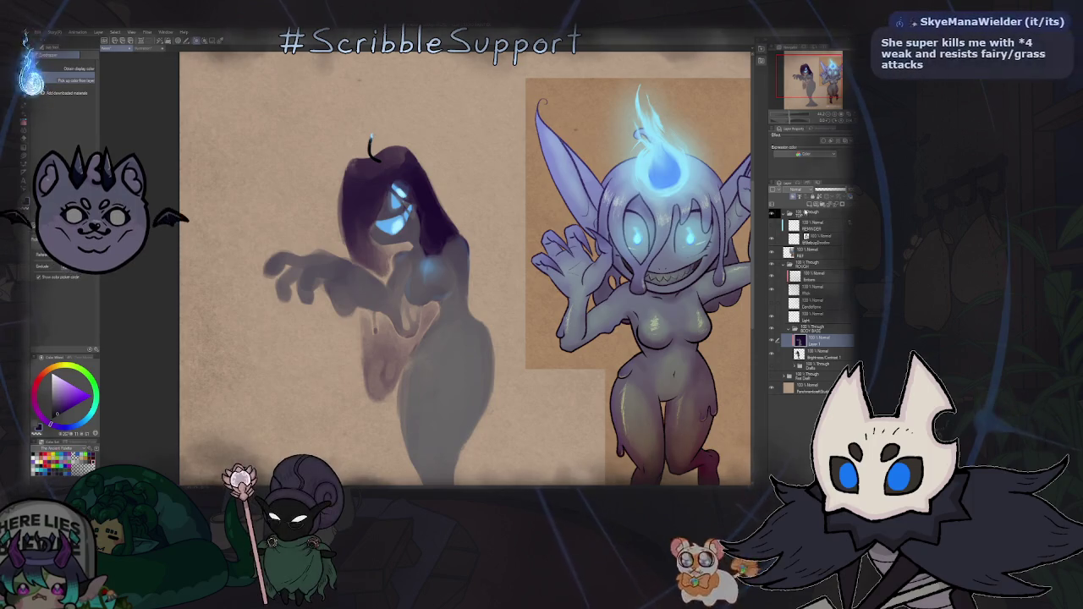
key(ctrl+shift+n)
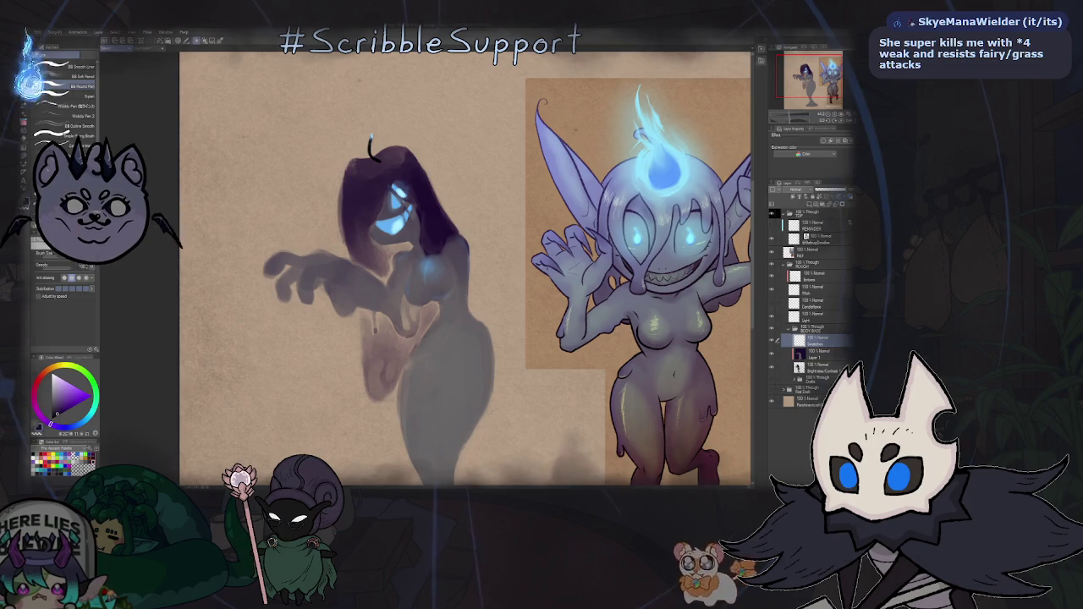
scroll(398, 253, up, 3)
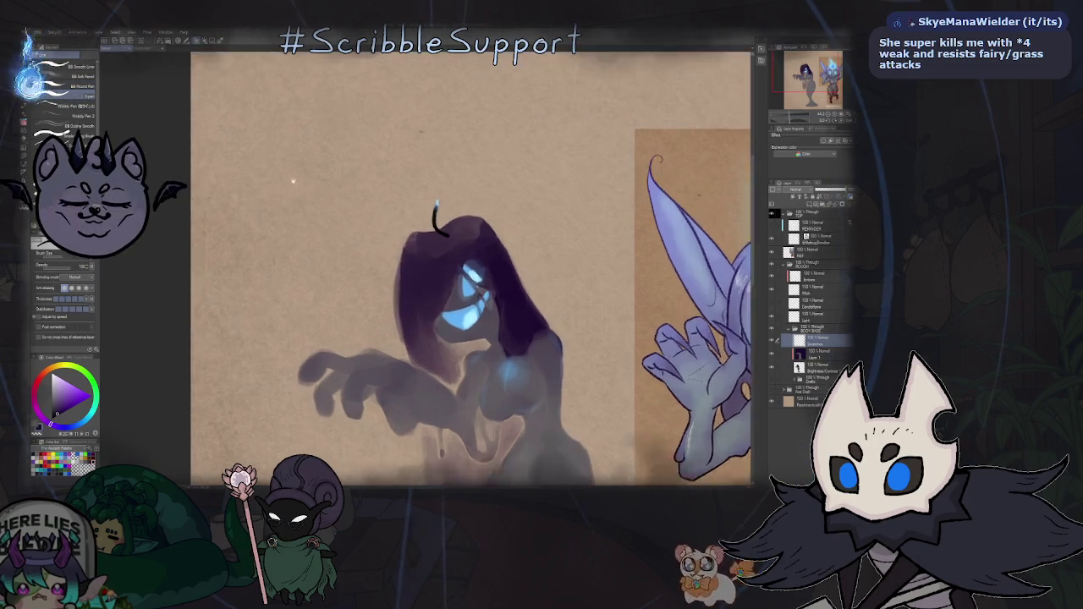
- Paint a dark purple swatch dot and a blue swatch dot above the ghost
drag(272, 166, 286, 178)
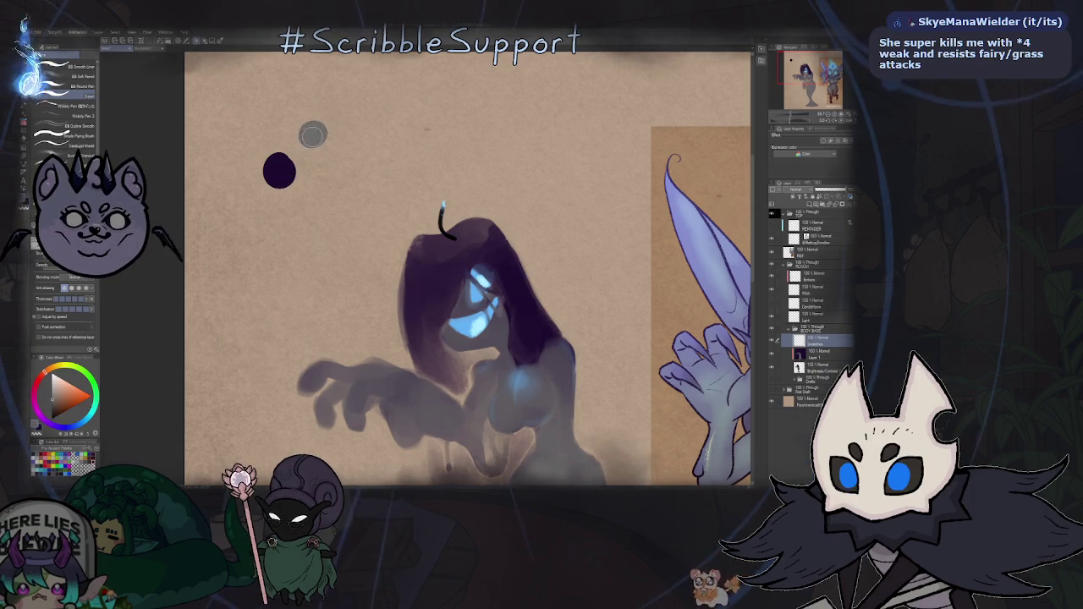
scroll(312, 134, down, 5)
scroll(372, 155, up, 3)
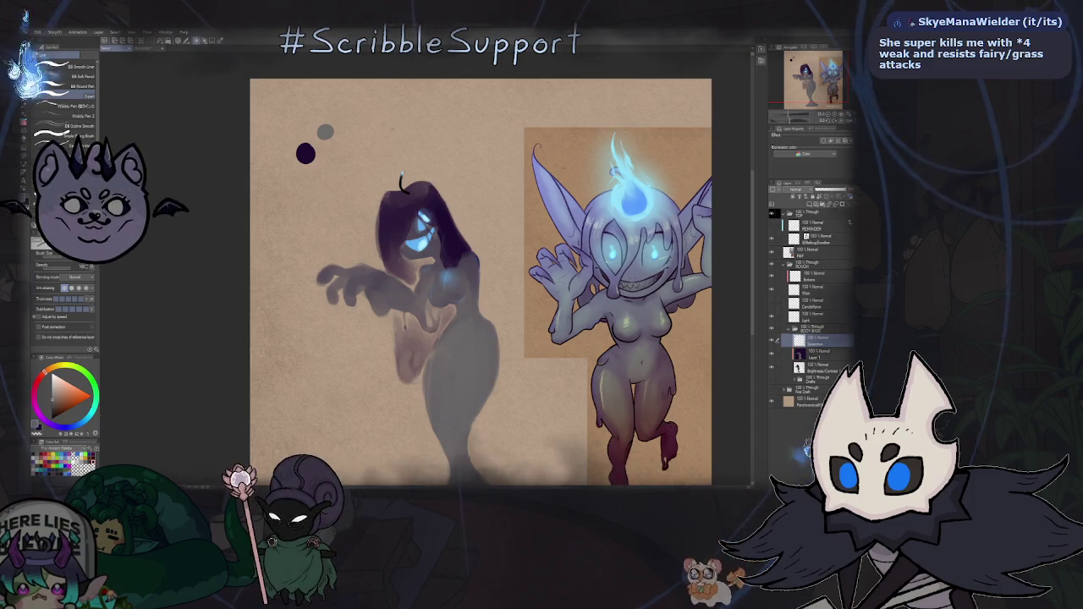
click(393, 106)
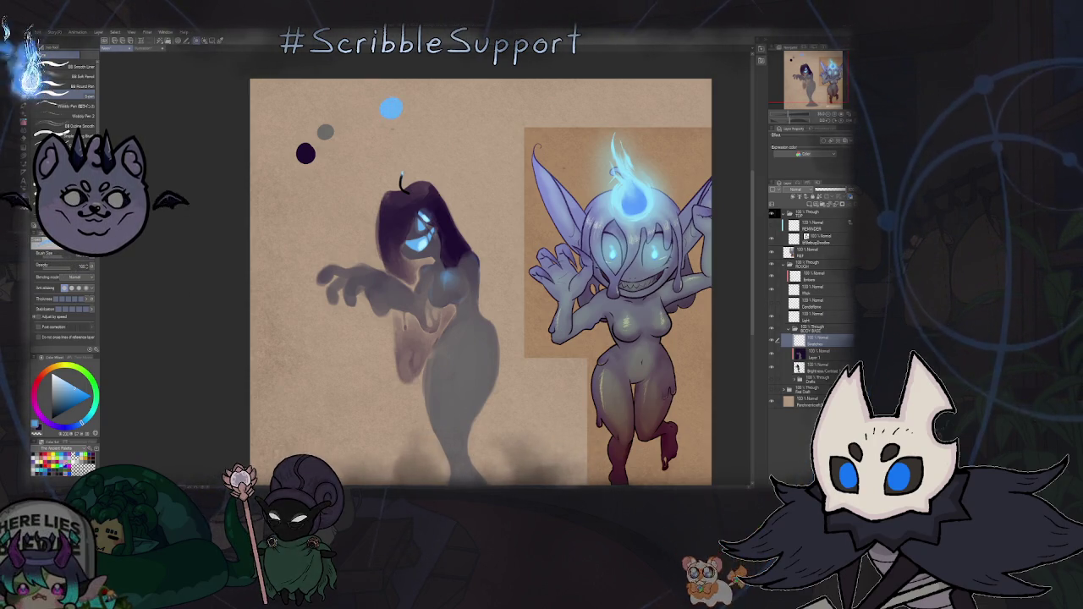
- Eyedrop the pale glow colour and add a pale-blue dab beside the blue swatch
key(alt+])
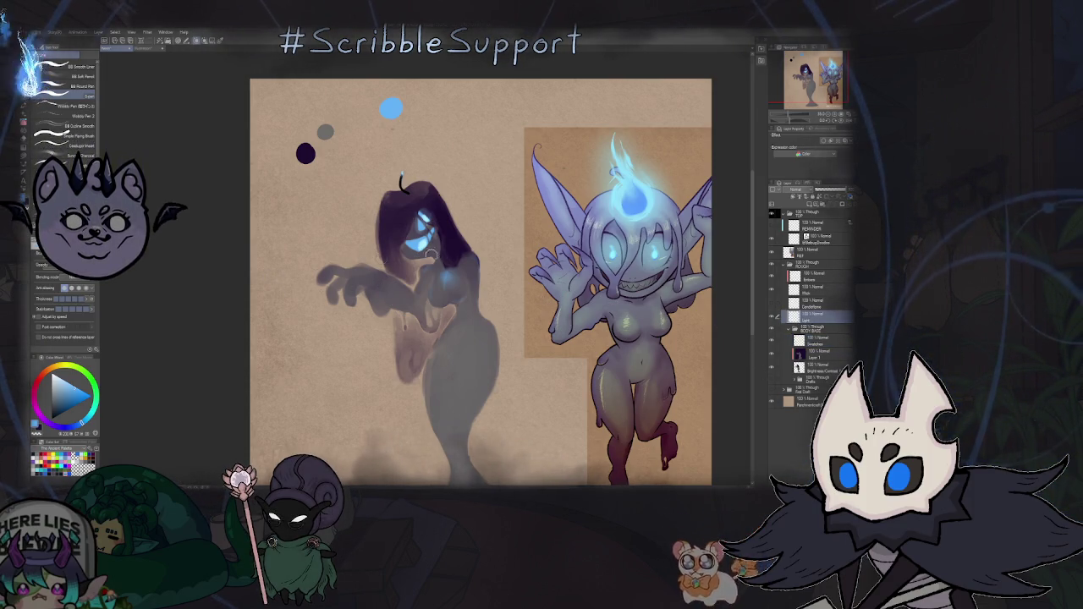
key(i)
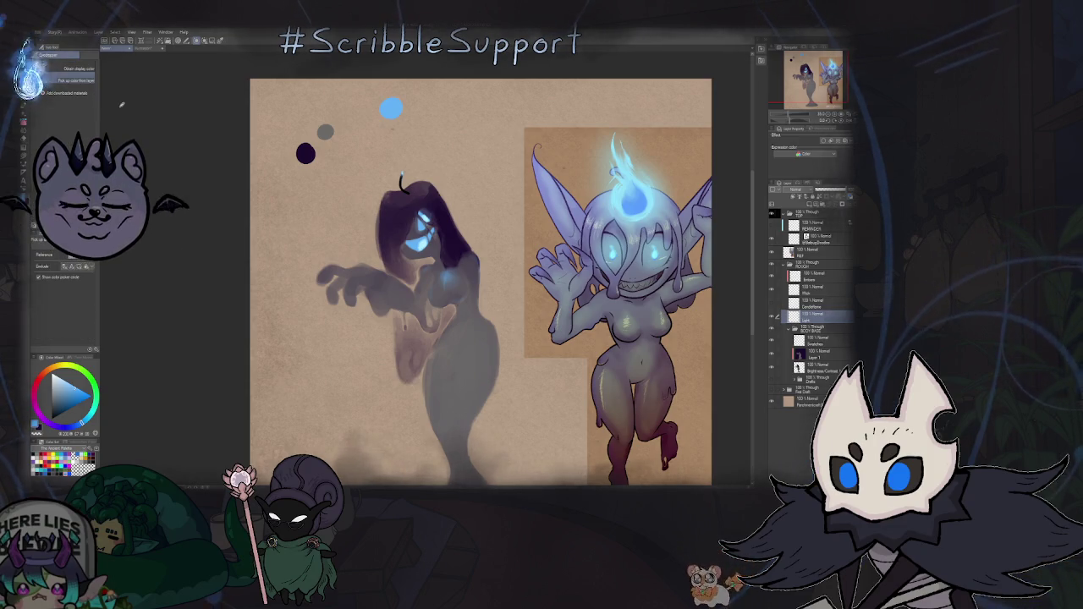
click(424, 246)
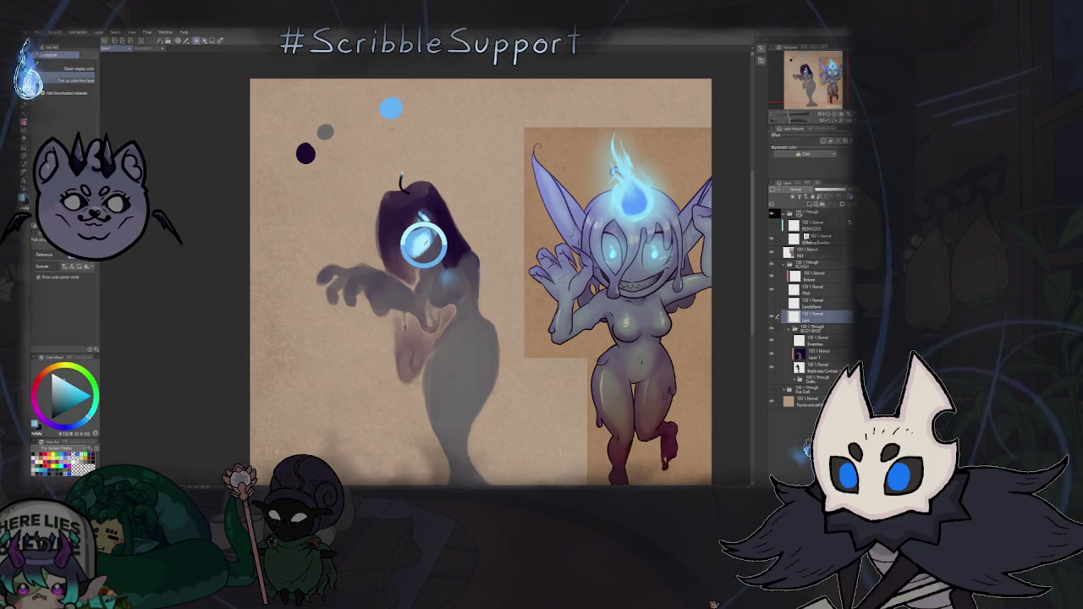
click(814, 339)
key(b)
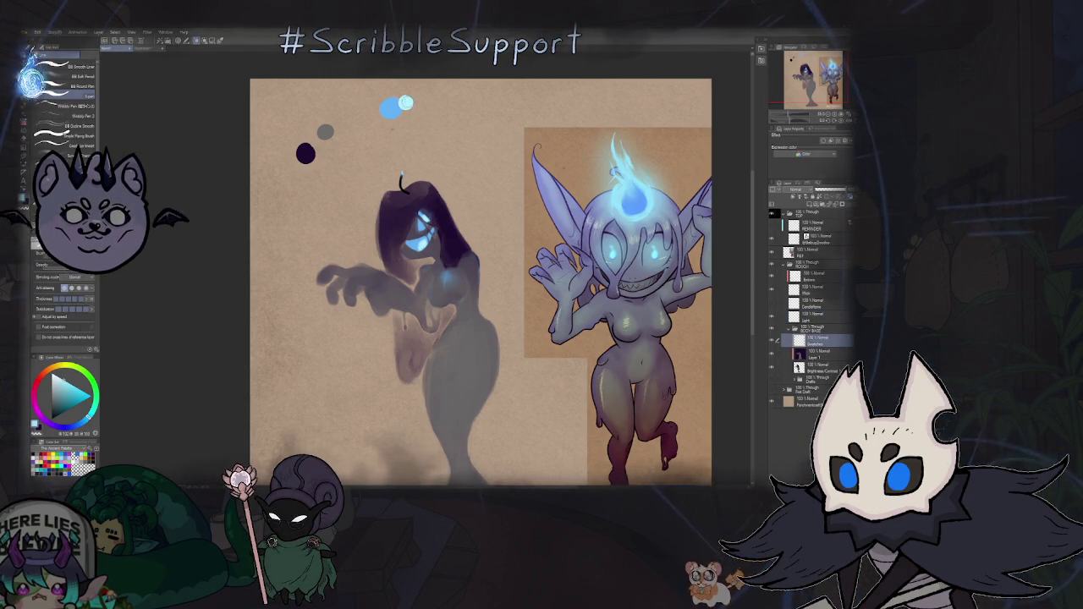
drag(506, 259, 513, 253)
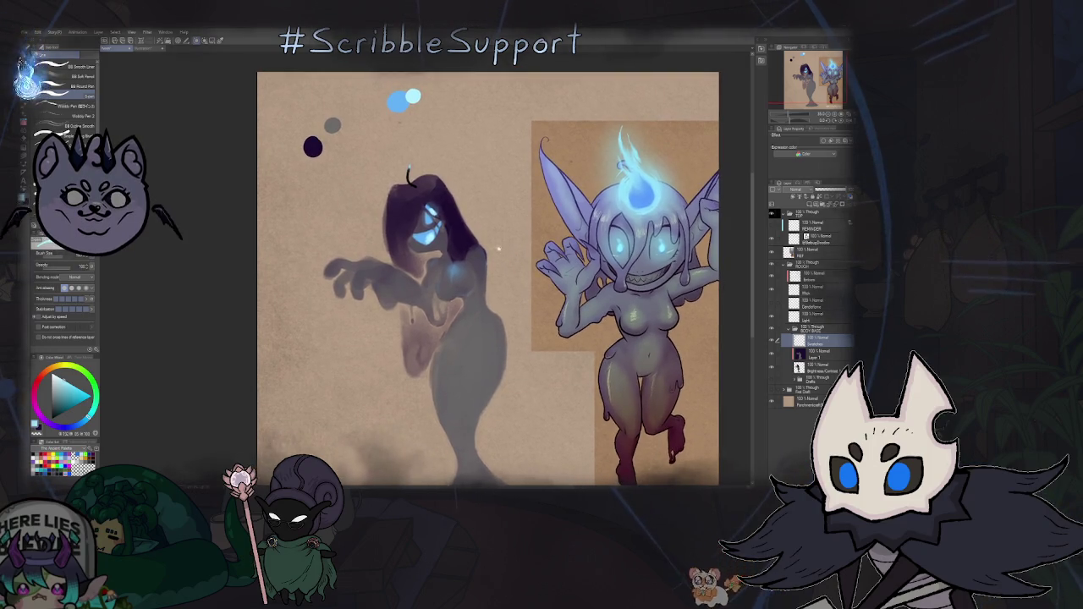
scroll(499, 251, down, 2)
scroll(499, 251, down, 3)
scroll(499, 251, up, 3)
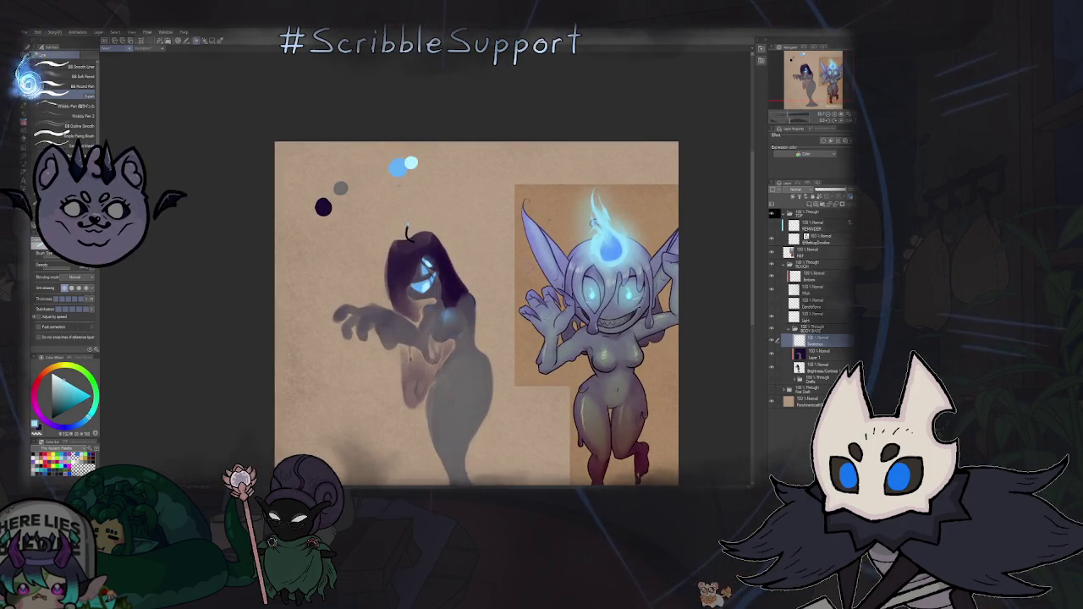
key(m)
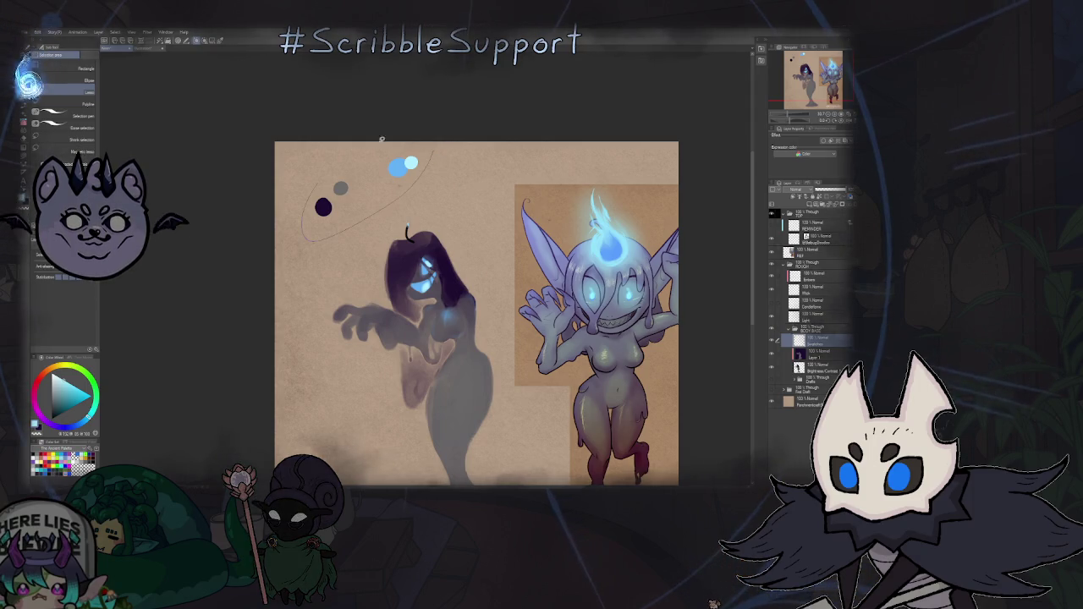
- Move the selected swatch dots slightly down and to the right
key(k)
drag(403, 170, 412, 193)
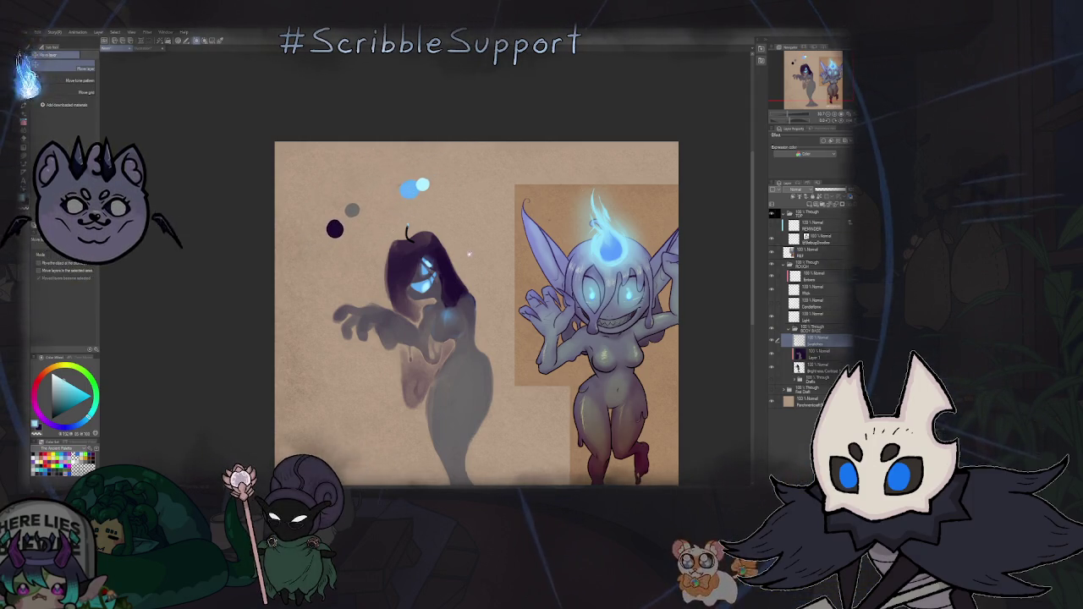
scroll(462, 269, down, 1)
scroll(463, 269, down, 2)
scroll(462, 270, up, 1)
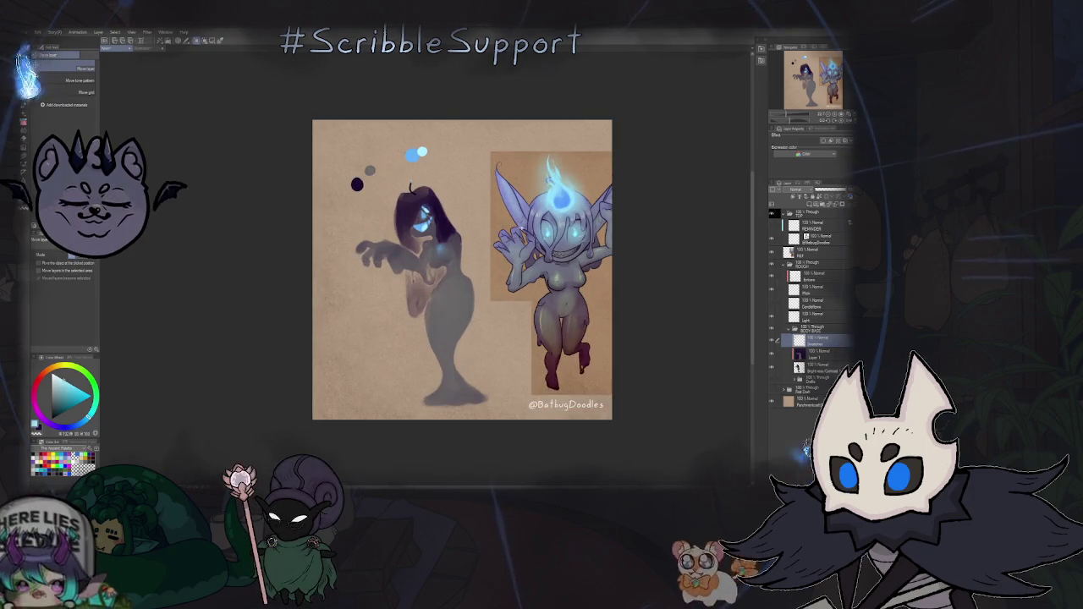
- Return to the ghost painting layer with the brush and purple as the colour
click(810, 353)
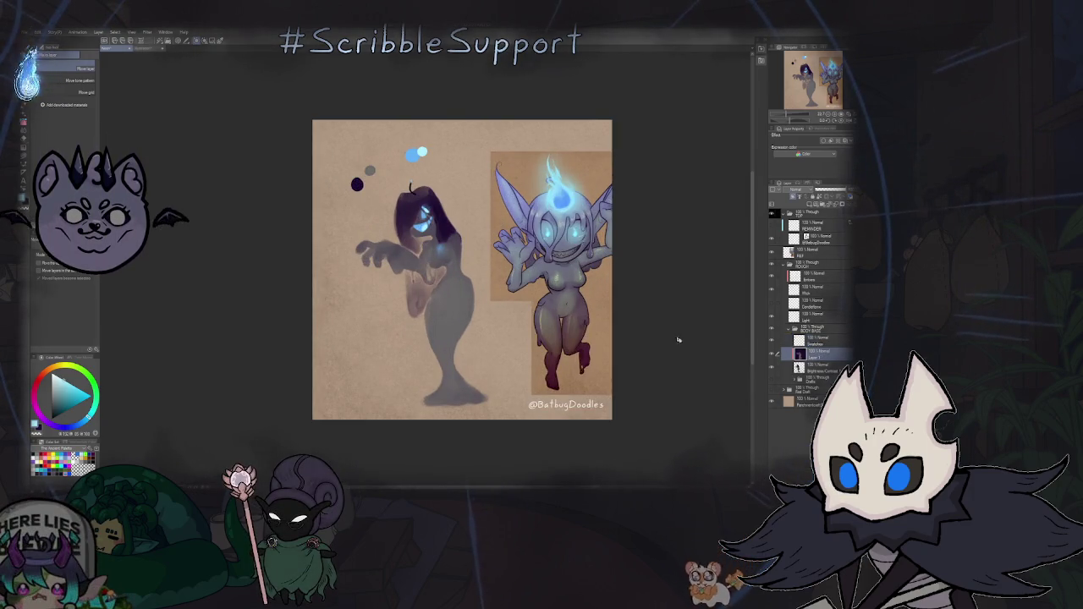
key(b)
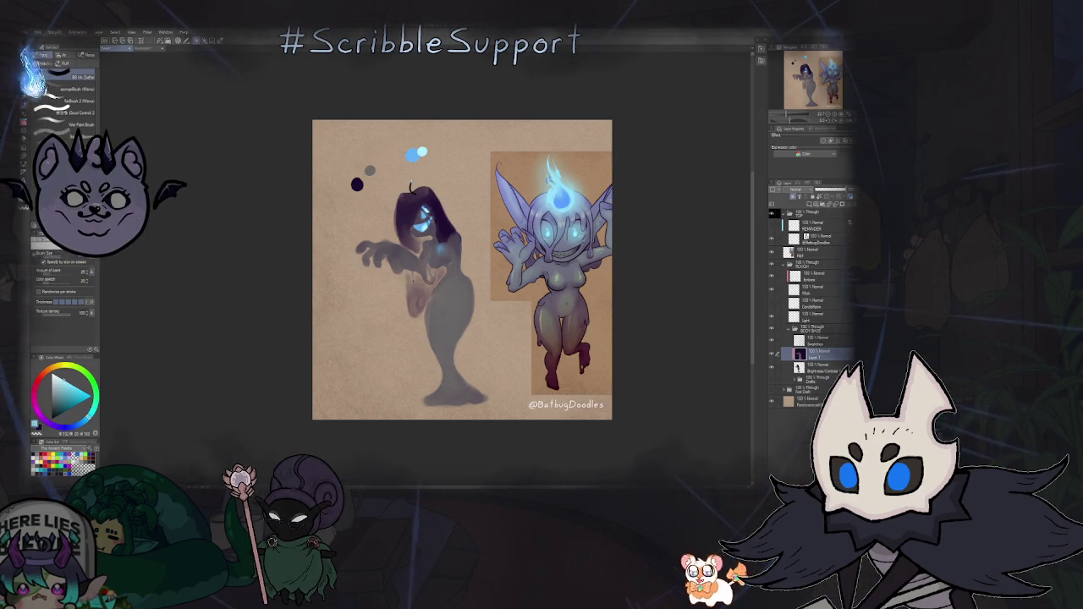
key(x)
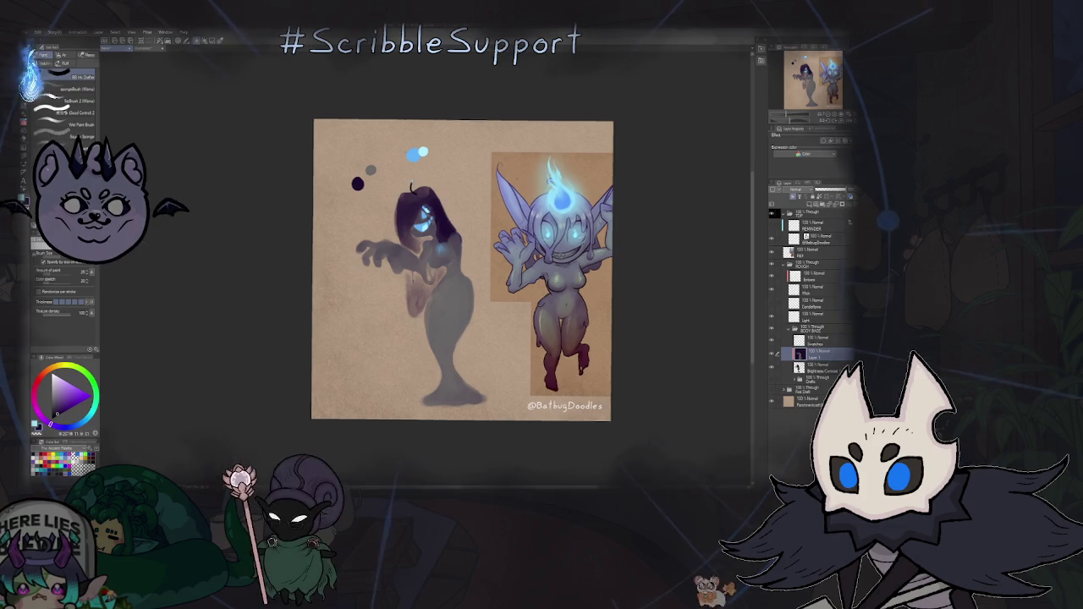
scroll(443, 241, up, 3)
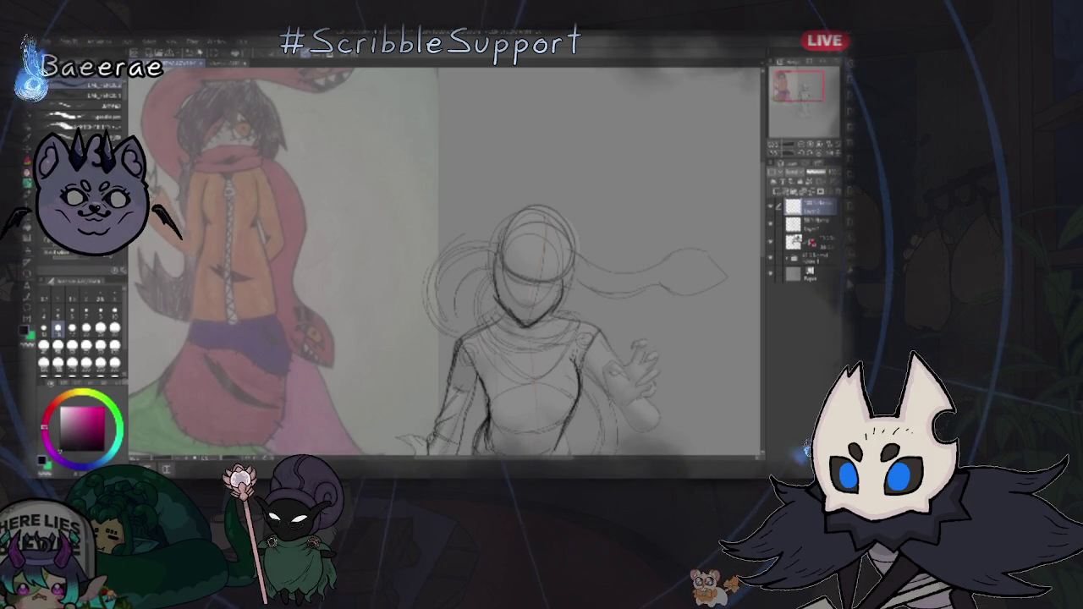
scroll(761, 319, down, 1)
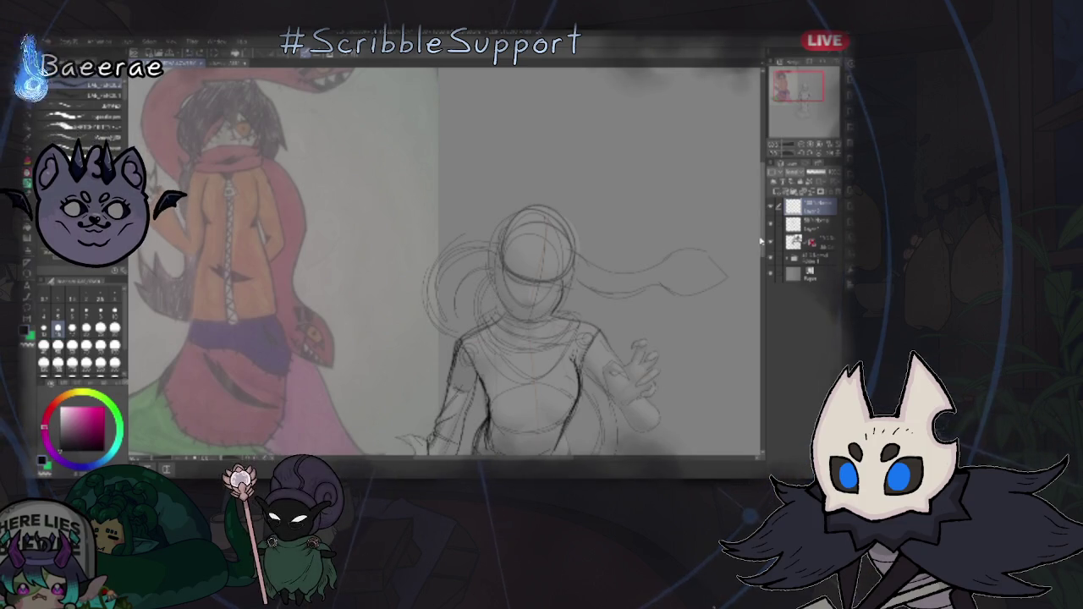
scroll(761, 320, down, 4)
scroll(761, 320, down, 3)
scroll(761, 320, down, 1)
scroll(761, 320, up, 3)
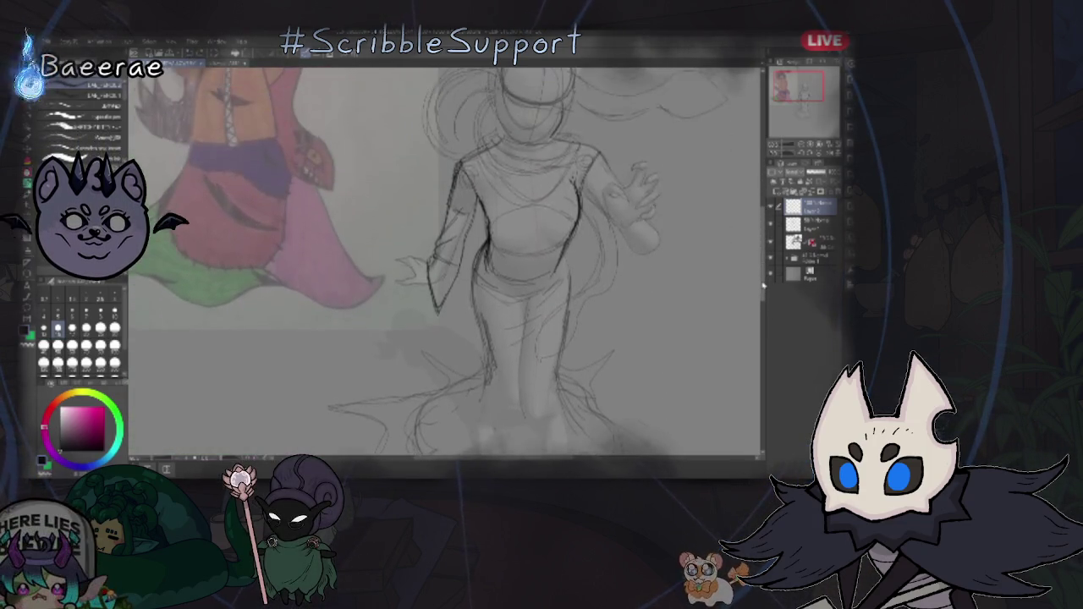
scroll(539, 342, down, 3)
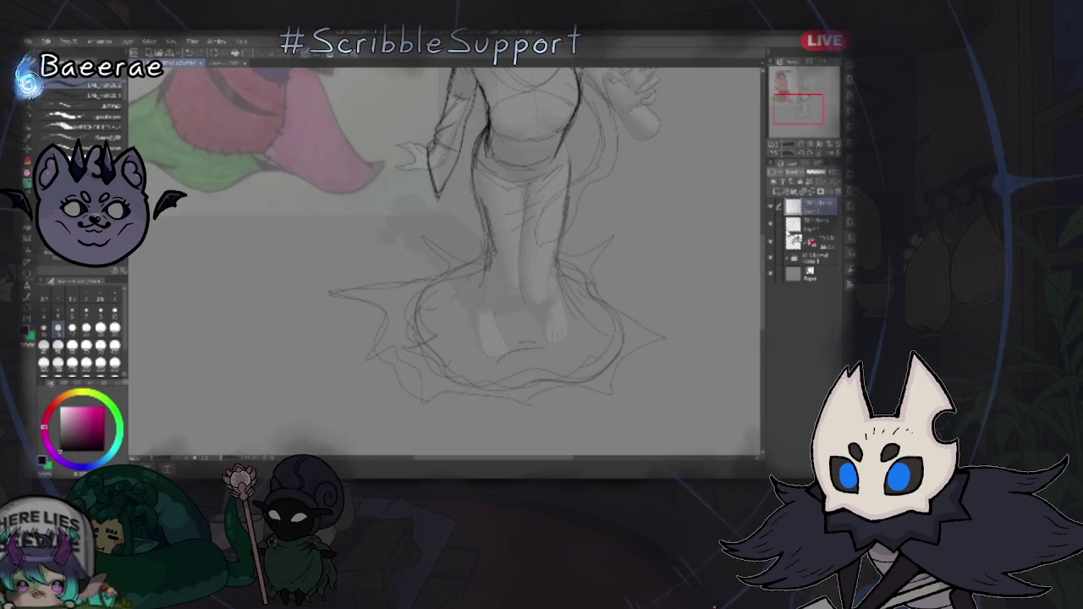
- Make the figure sketch's top layer active and choose a broad painting brush
click(808, 206)
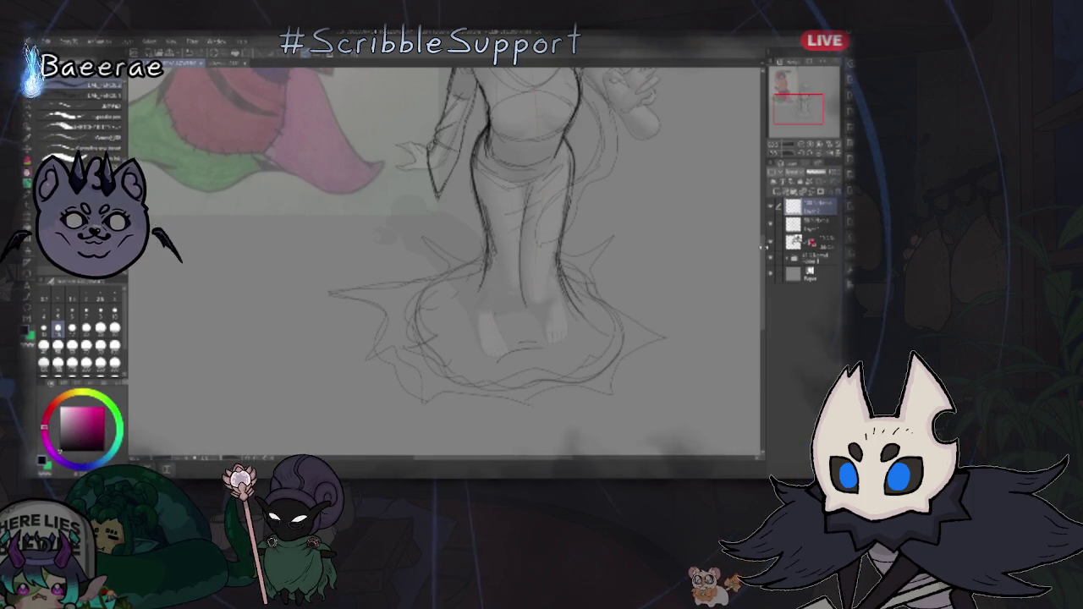
scroll(444, 262, up, 3)
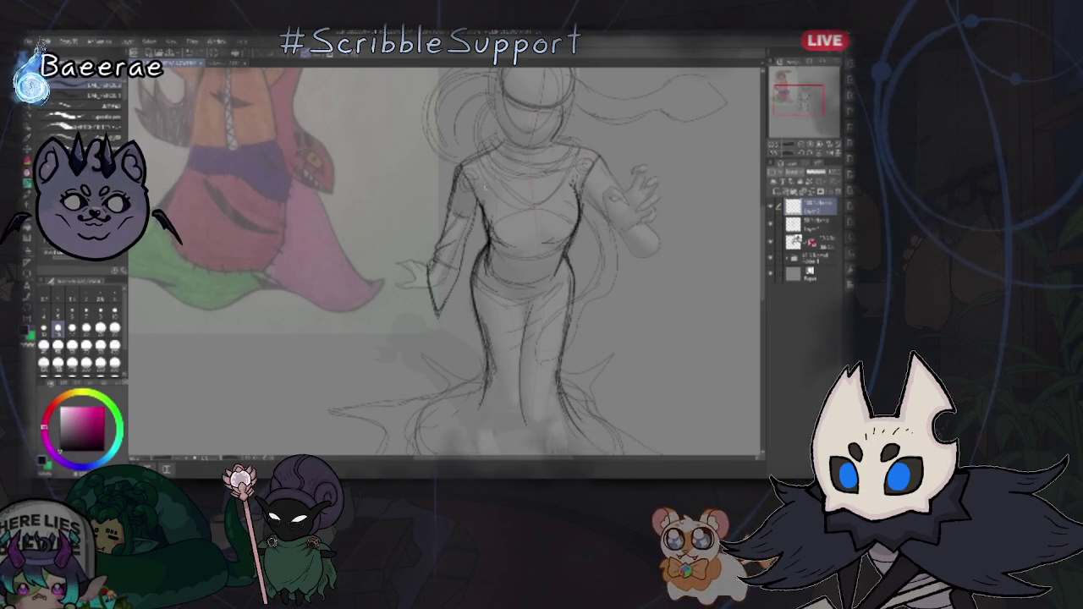
key(p)
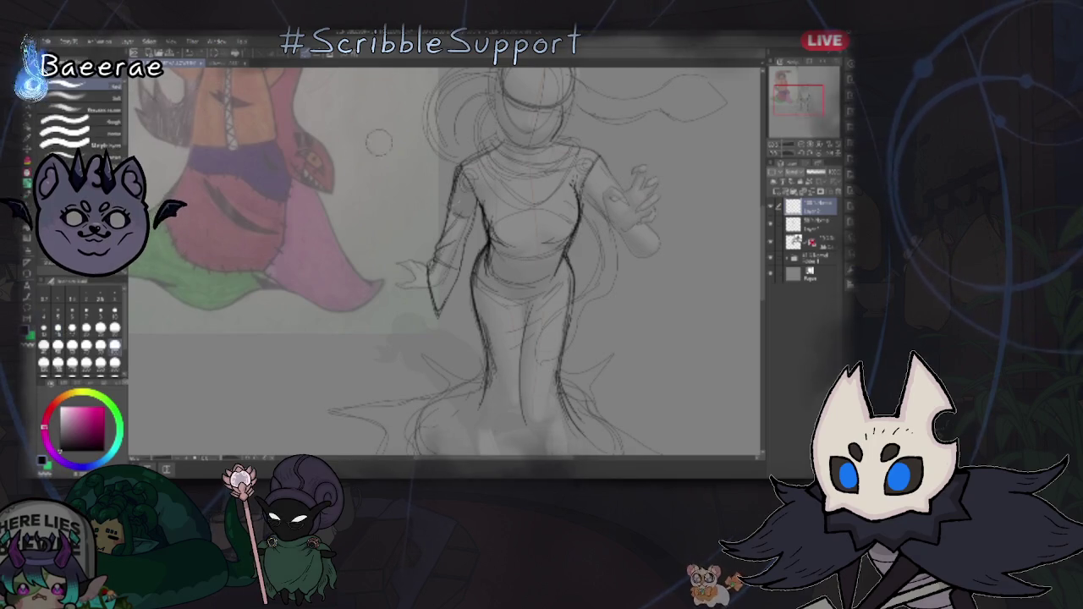